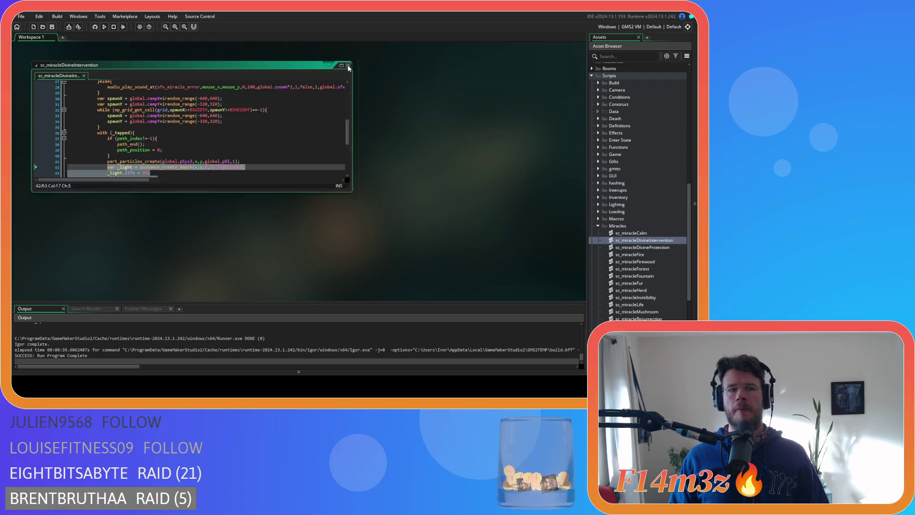
# - Replace line 3753's light call with the pasted var _light = instance_create_depth version, then run the game and highlight Load Game
pyautogui.scroll(3, 416, 192)
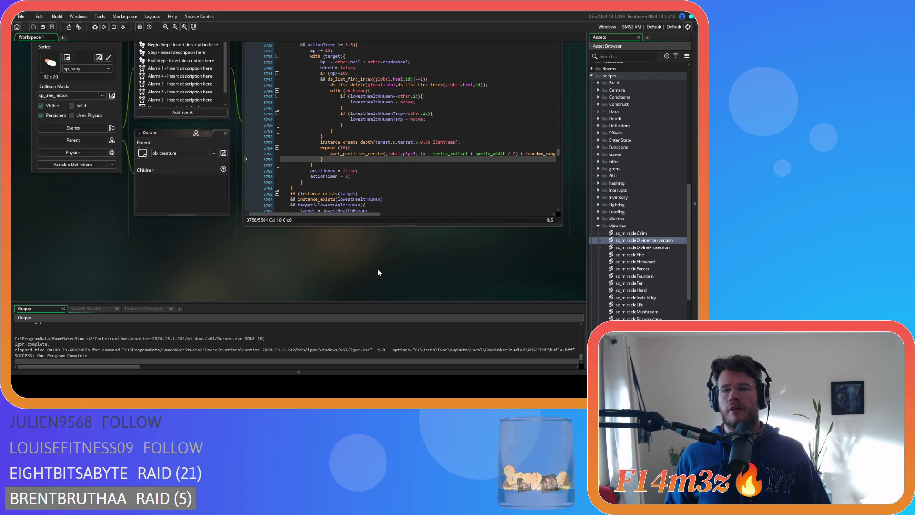
pyautogui.scroll(1, 378, 272)
pyautogui.scroll(1, 379, 272)
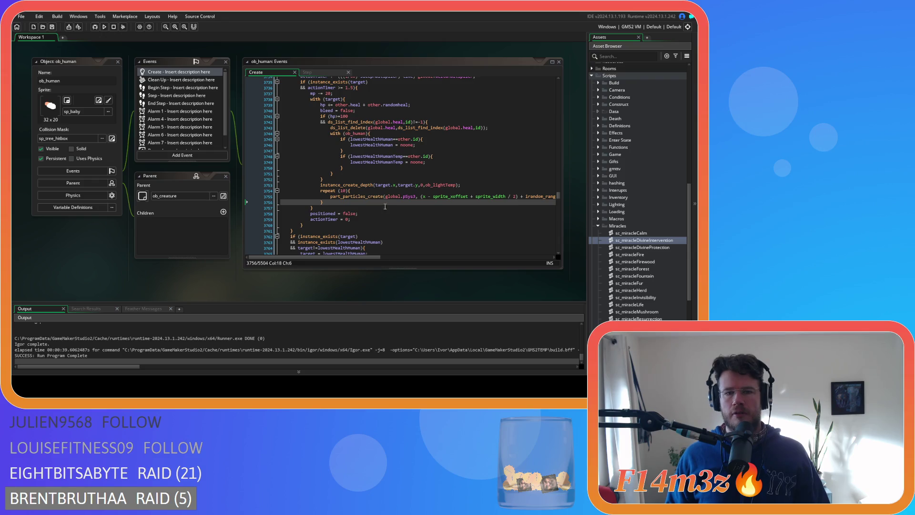
pyautogui.moveTo(458, 186); pyautogui.dragTo(423, 185)
pyautogui.moveTo(337, 188); pyautogui.dragTo(322, 189)
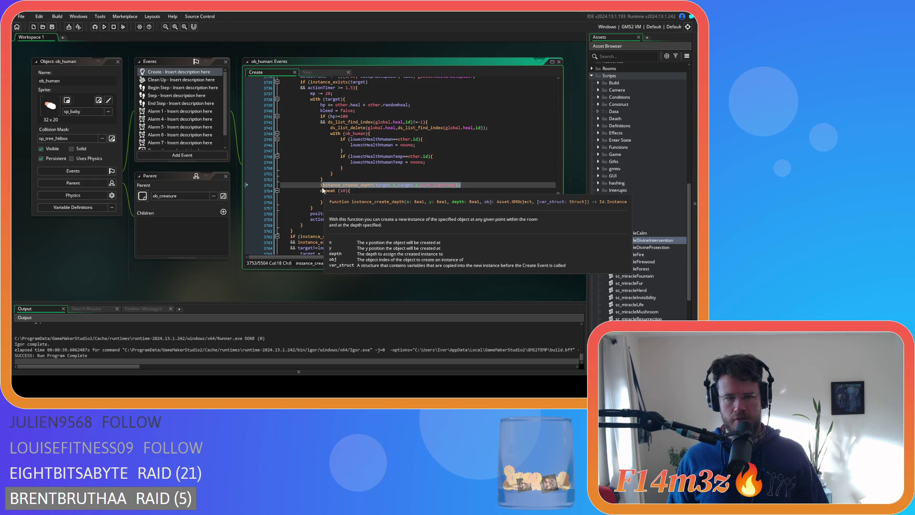
pyautogui.hotkey('ctrl', 'v')
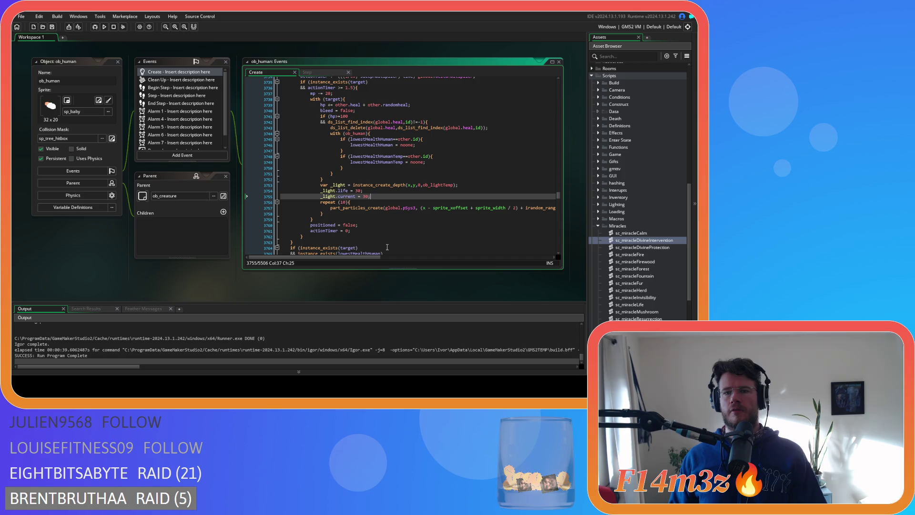
pyautogui.press('F5')
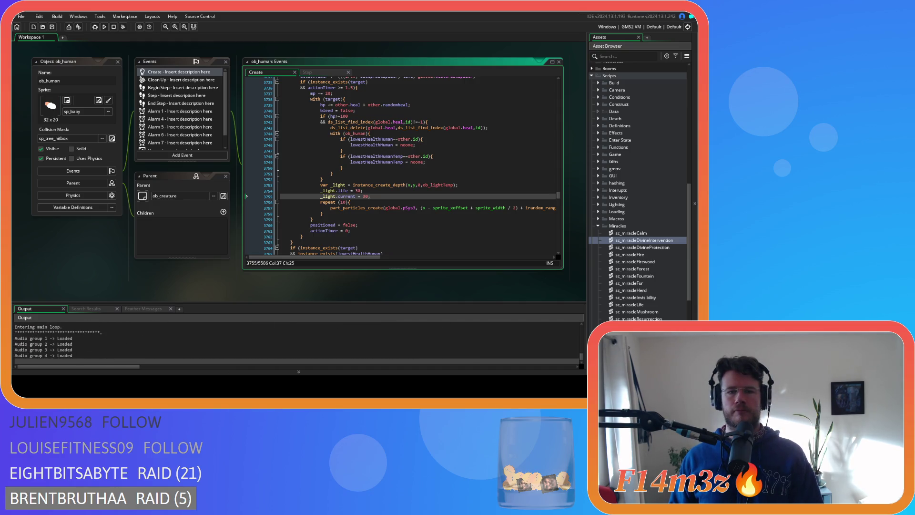
pyautogui.press('Down')
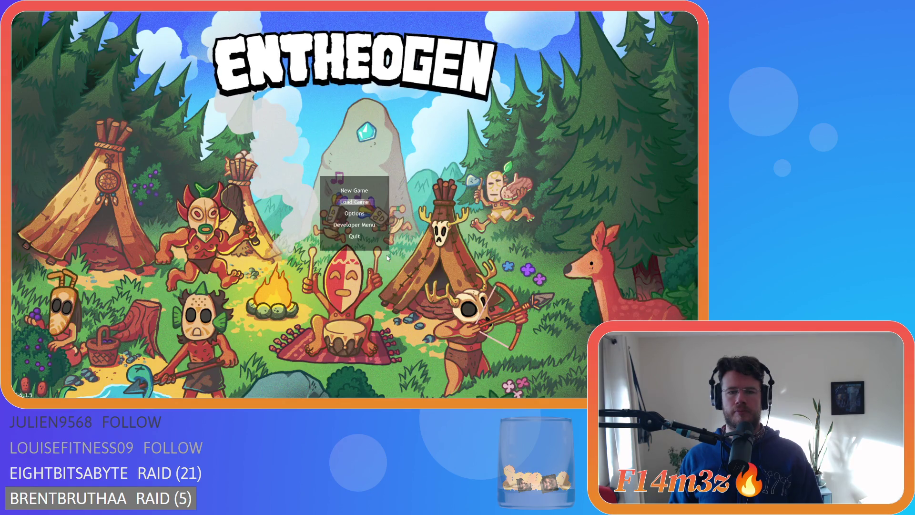
# - Load the saved game and switch to the Divine Intervention miracle with key 6
pyautogui.press('Return')
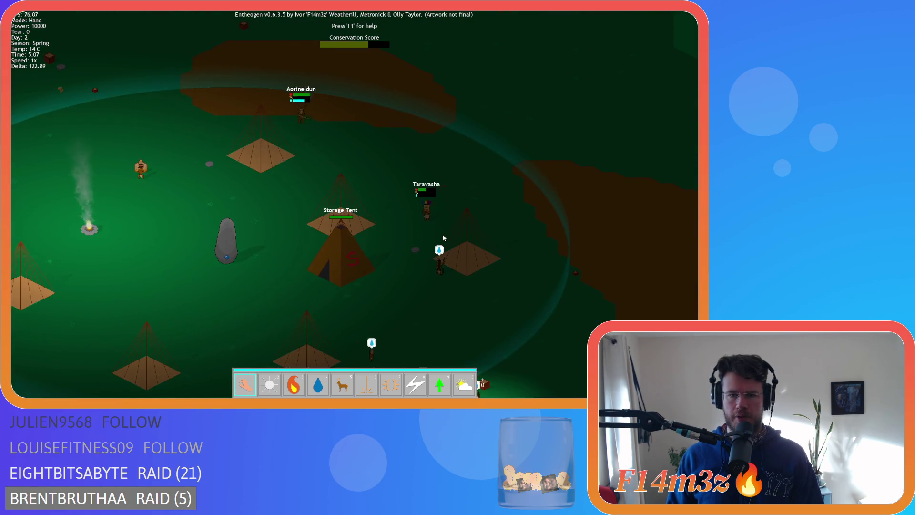
pyautogui.scroll(3, 434, 248)
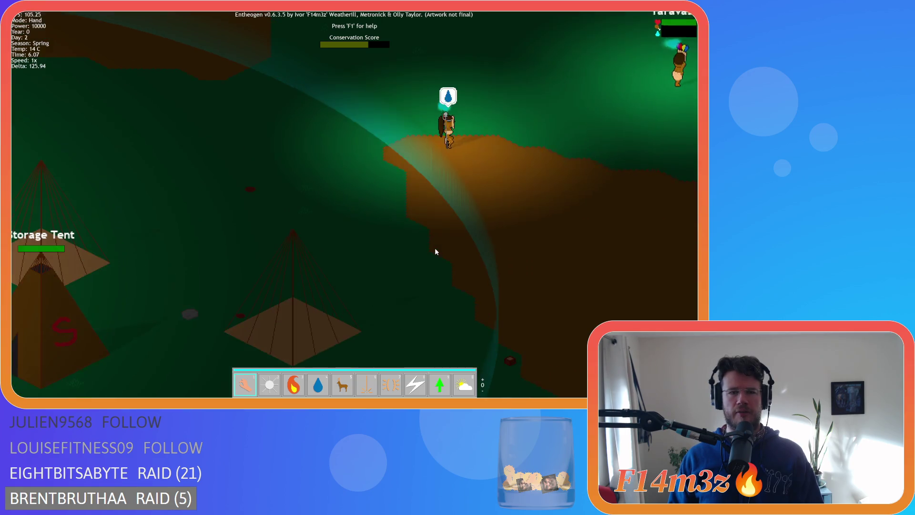
pyautogui.press('6')
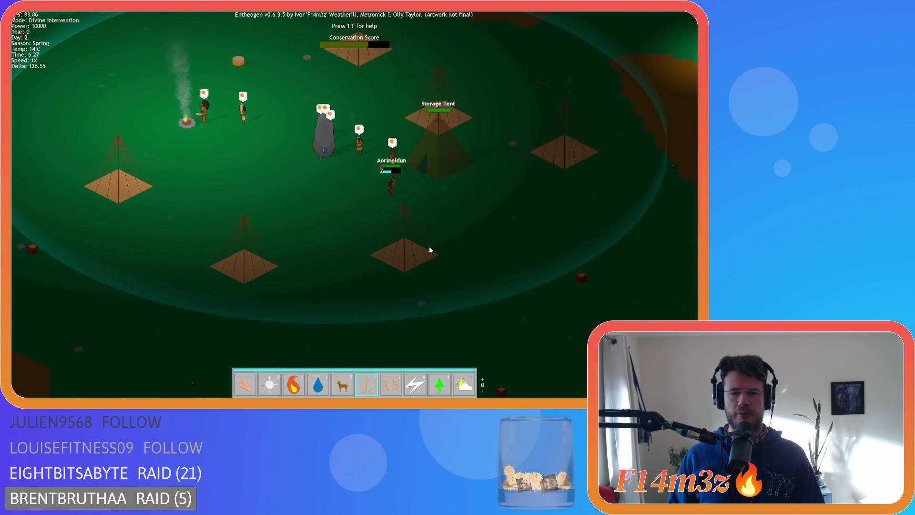
# - Cast Divine Intervention beams on the villagers, quickloading with F9 twice and panning around the village
pyautogui.click(342, 205)
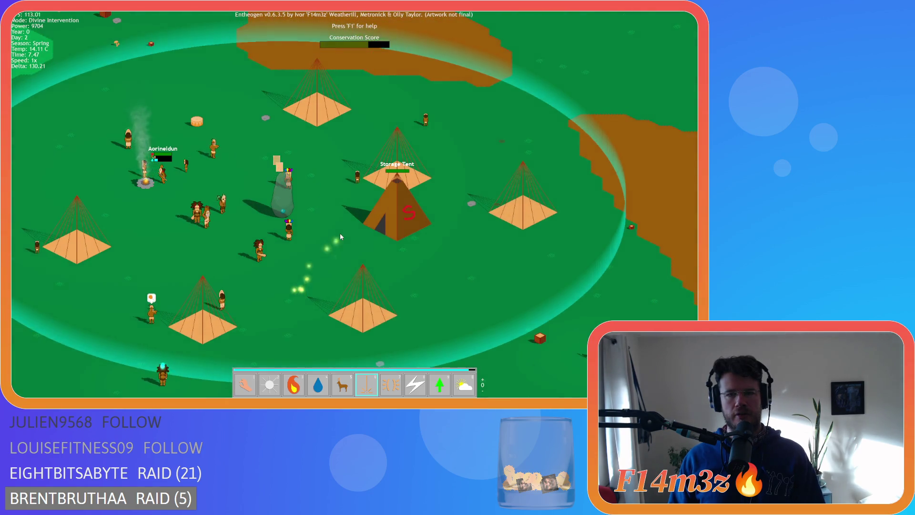
pyautogui.press('F9')
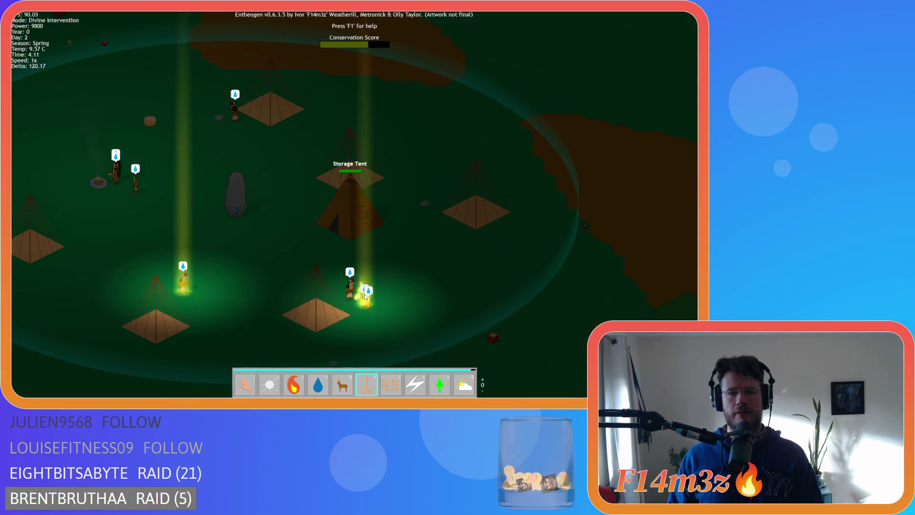
pyautogui.click(404, 315)
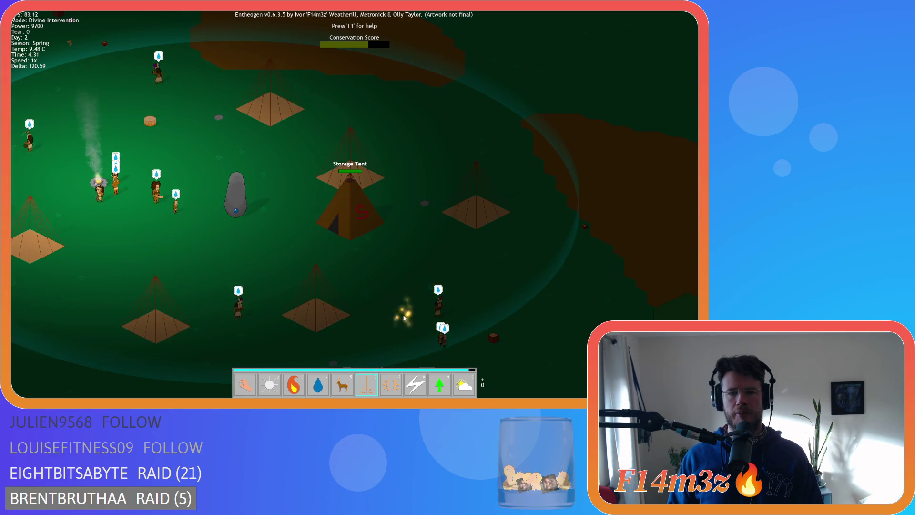
pyautogui.press('Down')
pyautogui.press('Left')
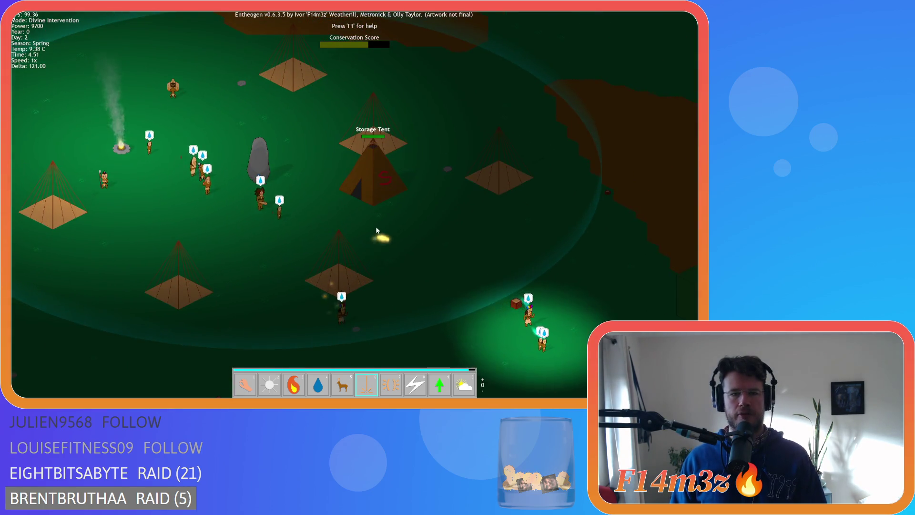
pyautogui.press('Up')
pyautogui.press('Right')
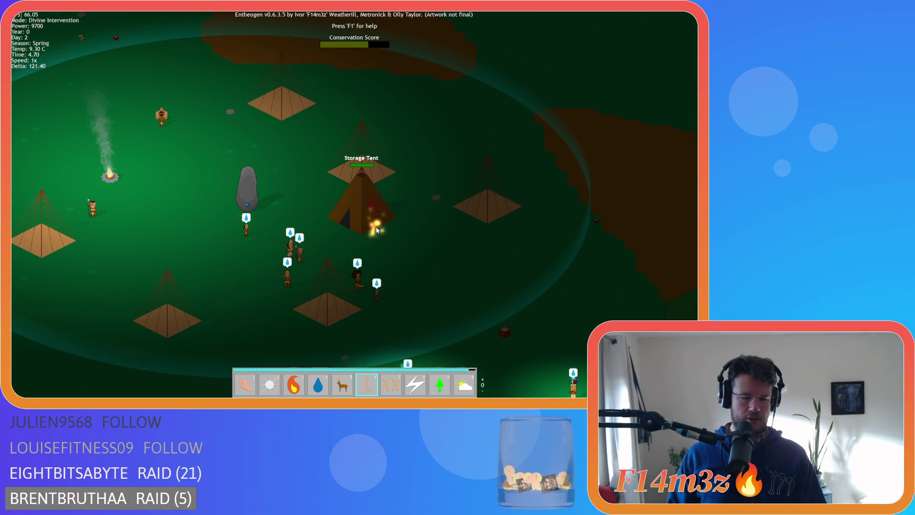
pyautogui.press('F9')
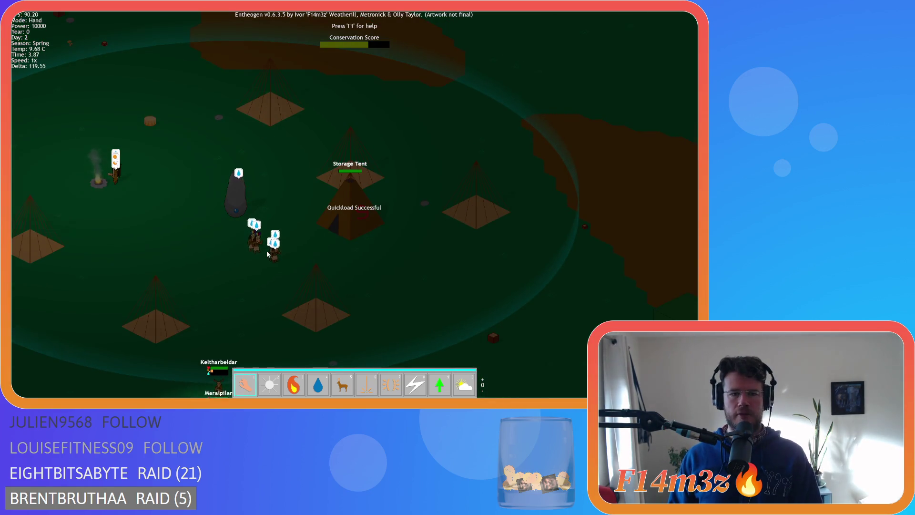
pyautogui.press('Up')
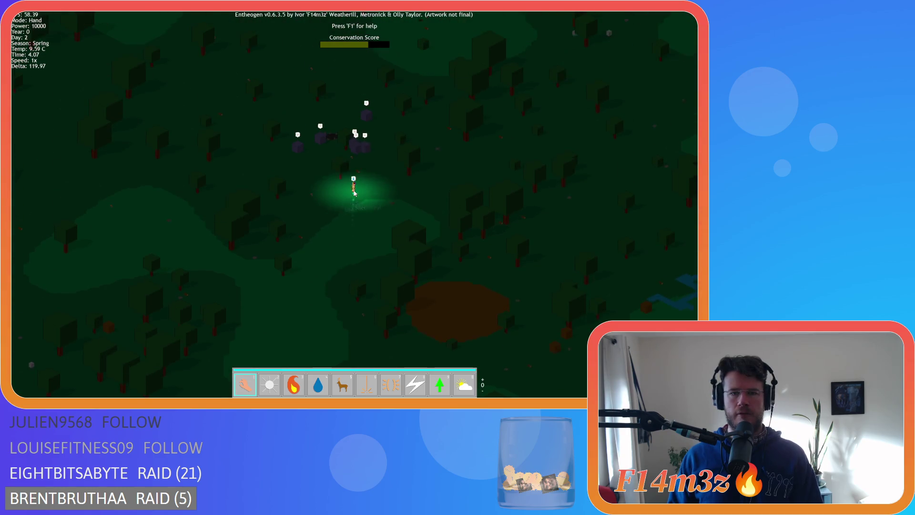
# - Pan to Taravasha in the forest and carry her toward the camp
pyautogui.scroll(3, 327, 227)
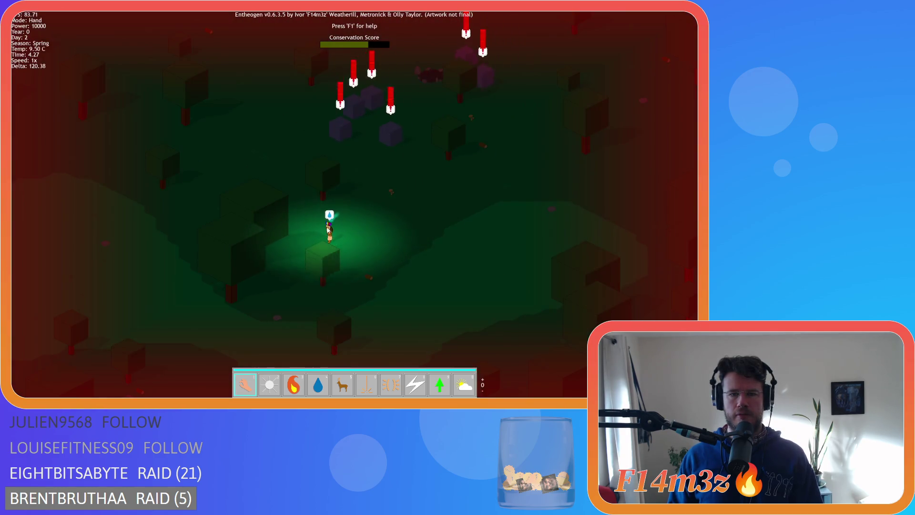
pyautogui.press('Down')
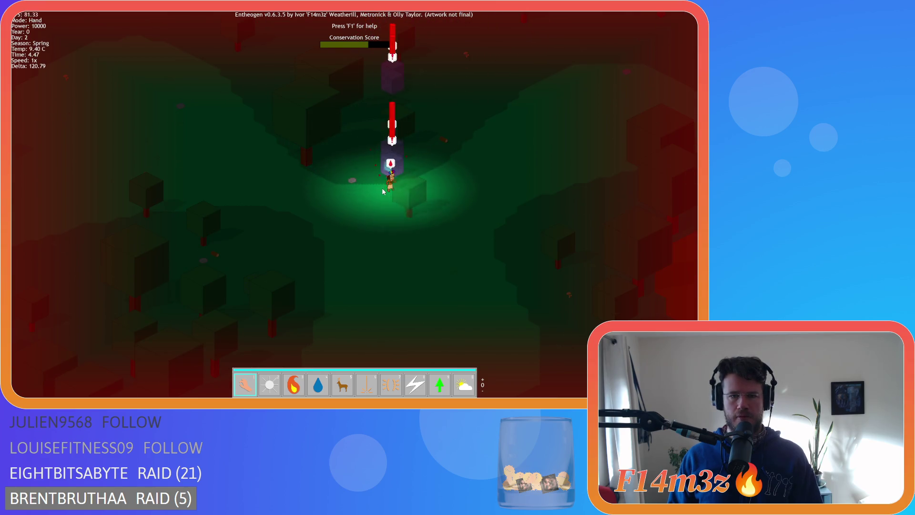
pyautogui.moveTo(402, 201)
pyautogui.mouseDown()
pyautogui.moveTo(459, 258)
pyautogui.moveTo(455, 248)
pyautogui.moveTo(444, 259)
pyautogui.moveTo(450, 234)
pyautogui.mouseUp()
pyautogui.scroll(3, 423, 251)
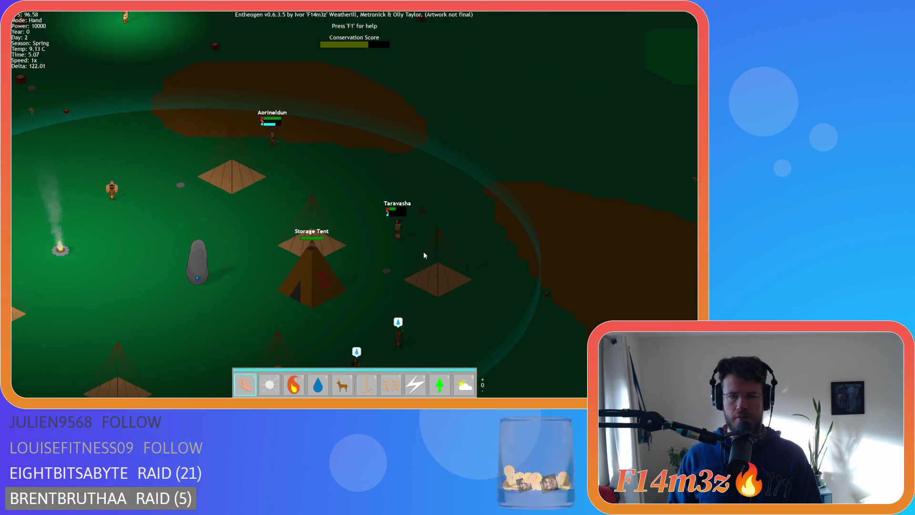
pyautogui.press('s')
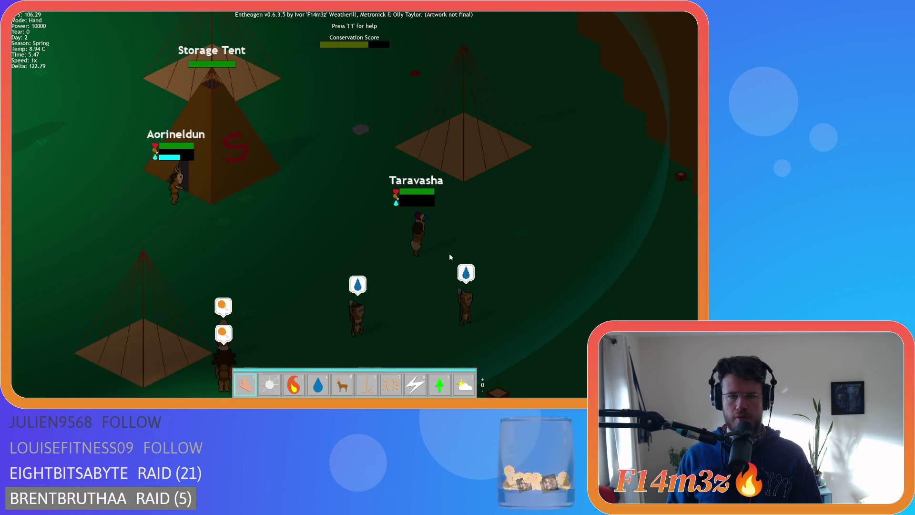
# - Quit the game and put the caret on the _light.life line in ob_human's code
pyautogui.press('Escape')
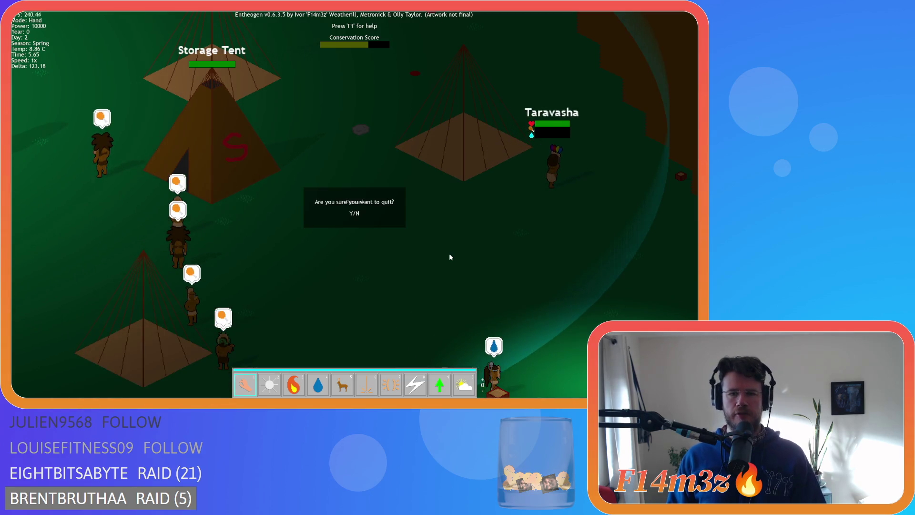
pyautogui.press('Return')
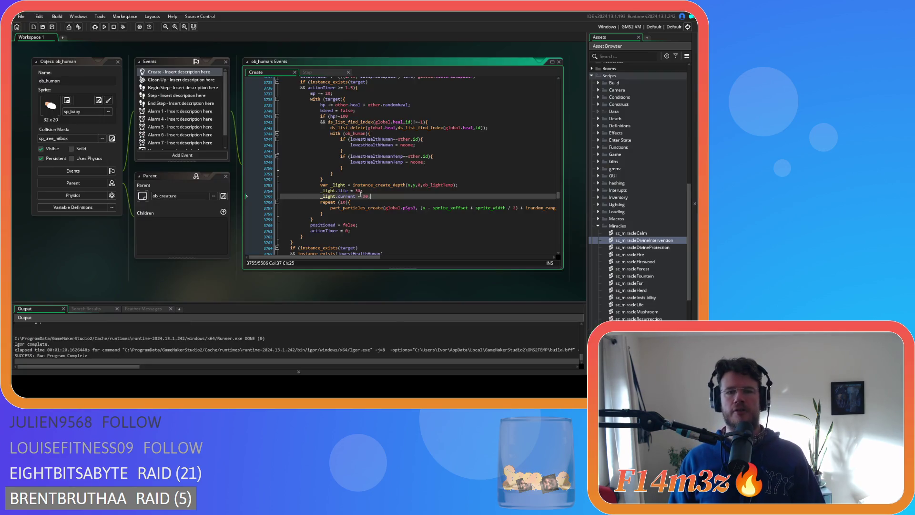
pyautogui.click(360, 184)
pyautogui.click(356, 191)
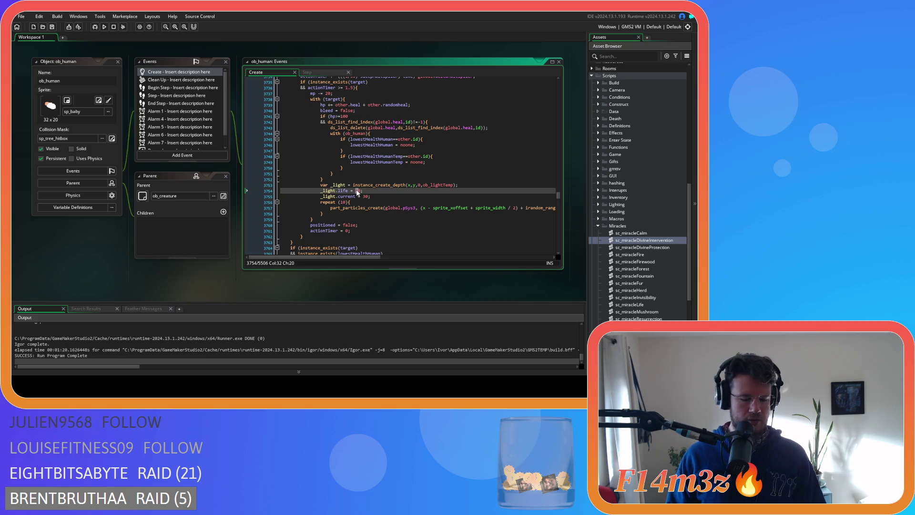
# - Place the caret before the 30 on line 3755 to edit the _light value
pyautogui.click(363, 196)
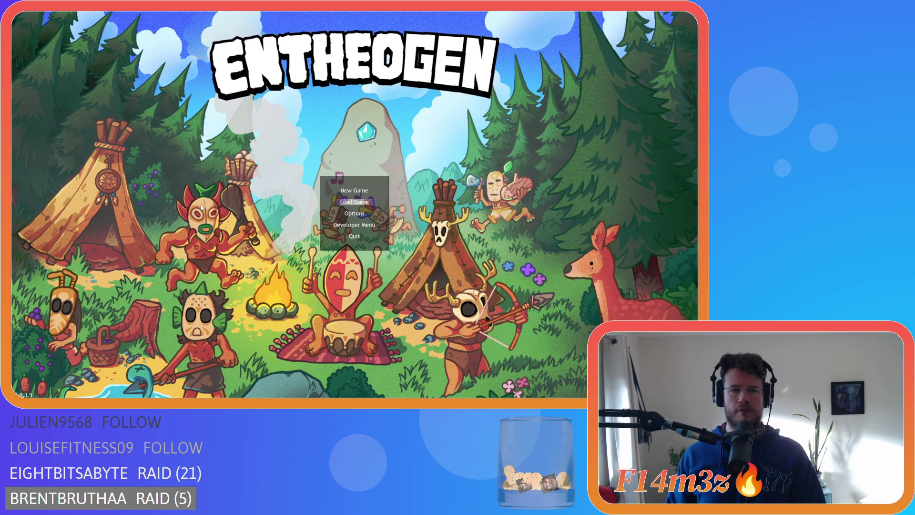
# - Load the quicksave and look over the forest and village
pyautogui.press('Return')
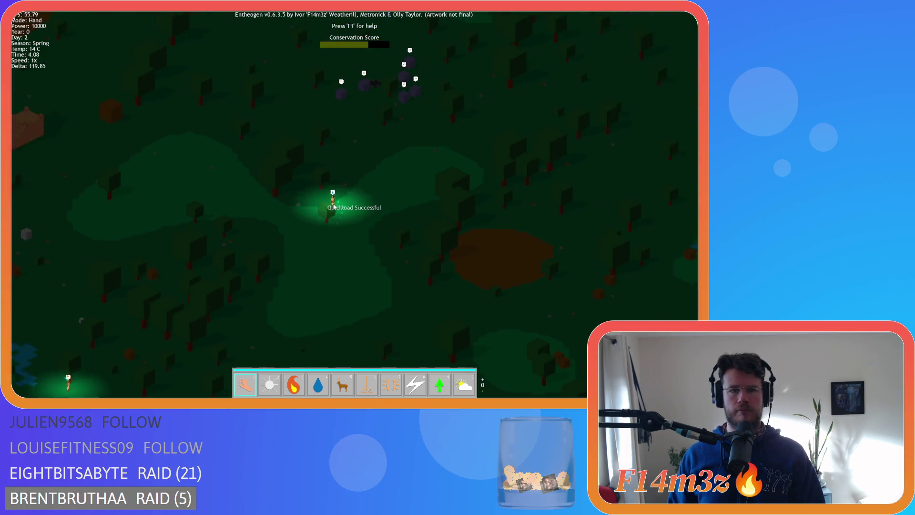
pyautogui.scroll(3, 413, 229)
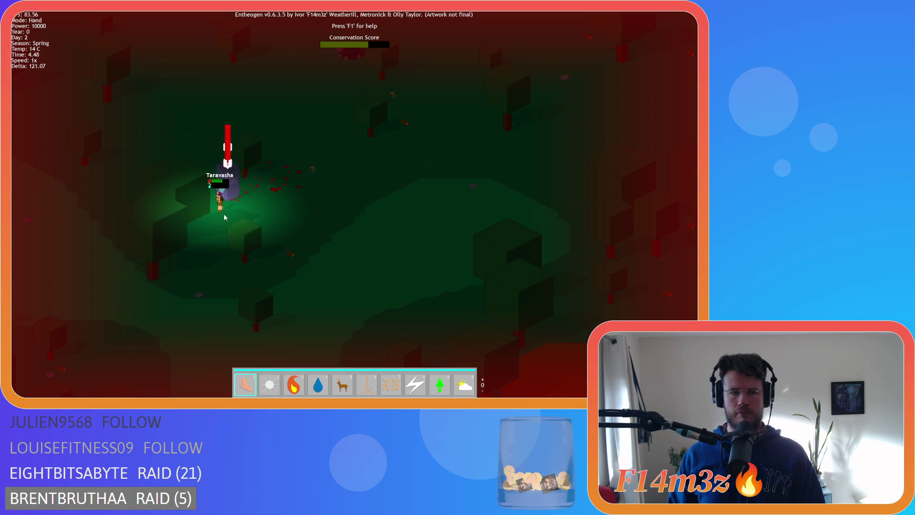
pyautogui.scroll(-3, 238, 229)
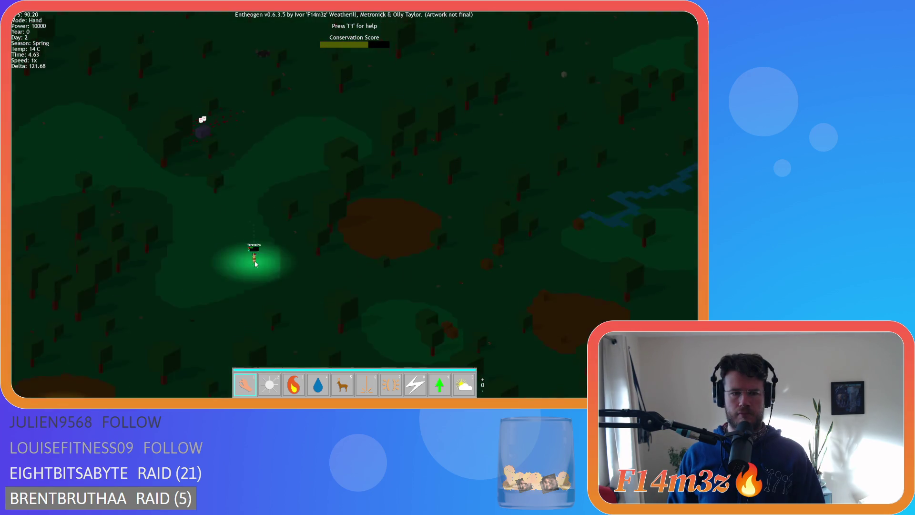
pyautogui.scroll(5, 255, 264)
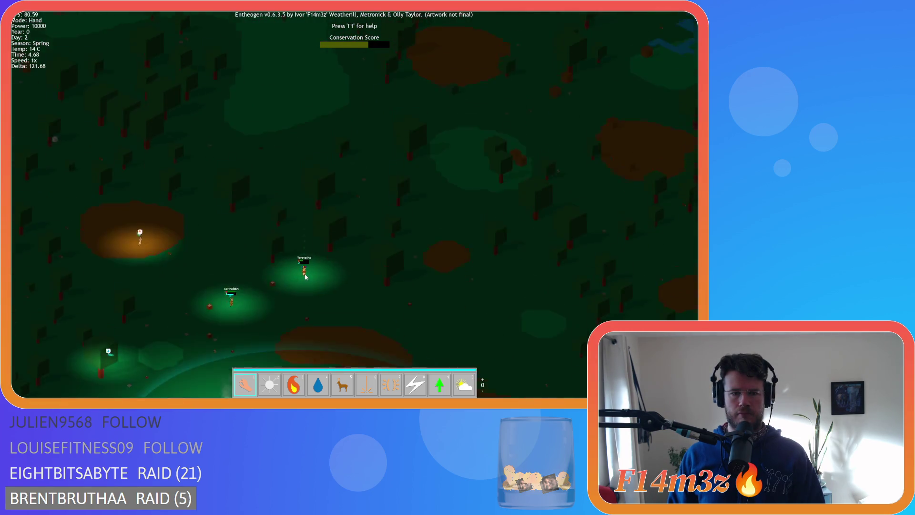
pyautogui.scroll(2, 340, 256)
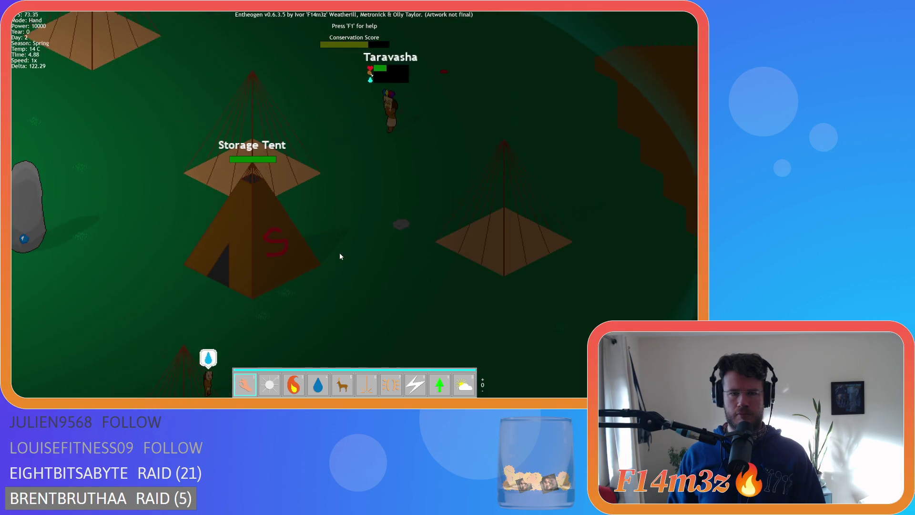
pyautogui.scroll(-3, 341, 232)
pyautogui.scroll(4, 350, 232)
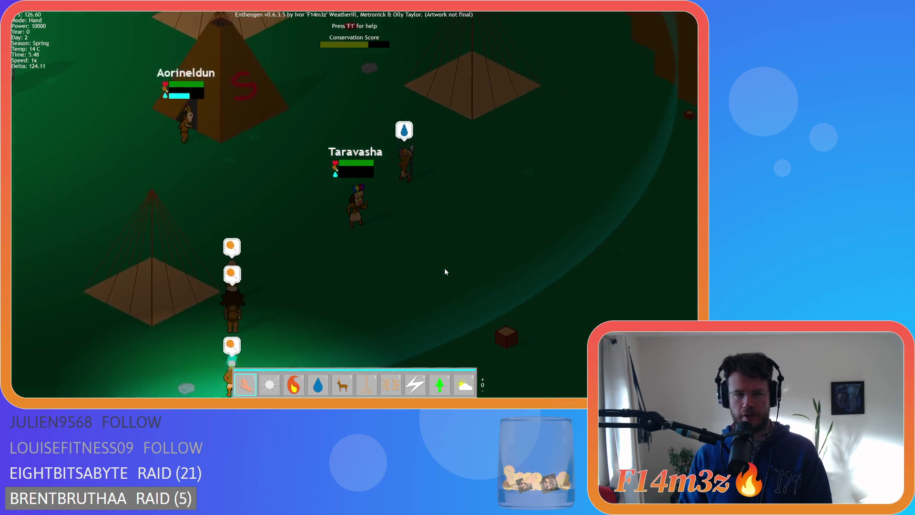
# - Quit the game and bring up GameMaker's workspace options
pyautogui.press('Escape')
pyautogui.press('y')
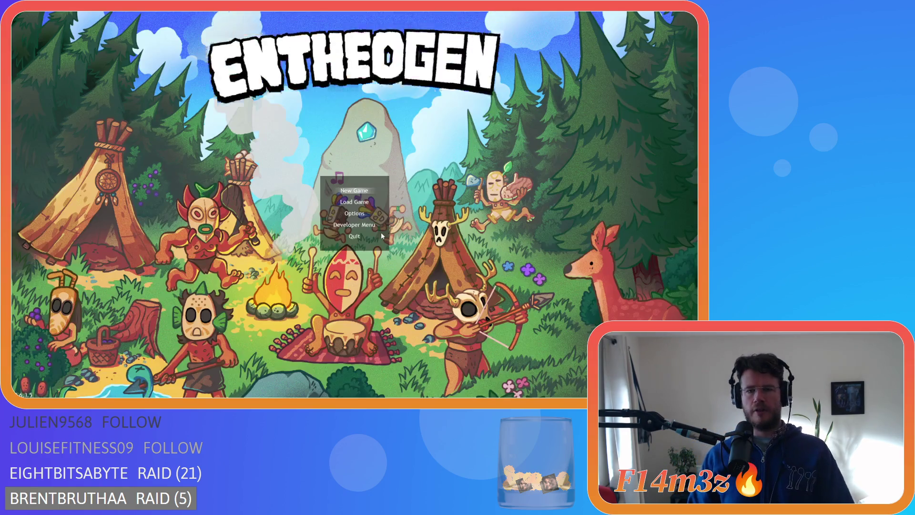
pyautogui.rightClick(95, 252)
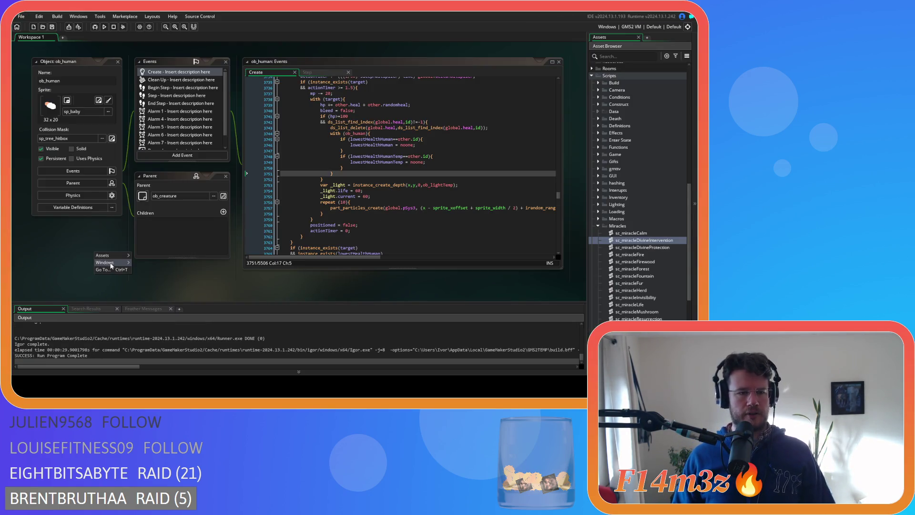
# - Close all editors, collapse the Miracles, Human, Animal and Objects folders, and expand Scripts
pyautogui.click(163, 285)
pyautogui.click(598, 225)
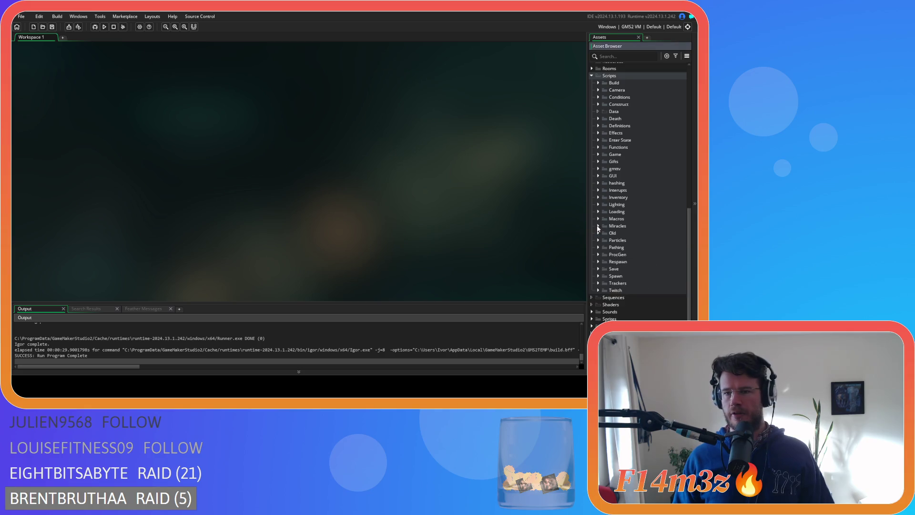
pyautogui.scroll(3, 598, 170)
pyautogui.scroll(7, 591, 147)
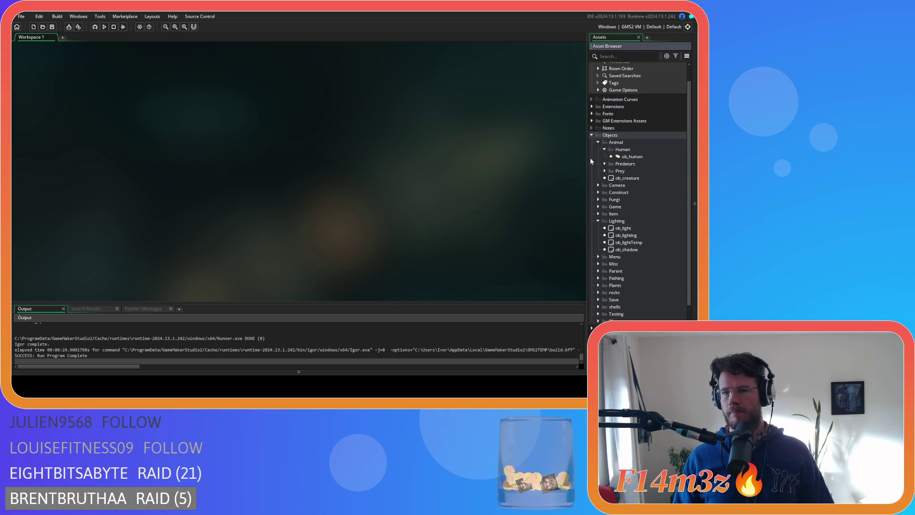
pyautogui.click(605, 150)
pyautogui.click(599, 142)
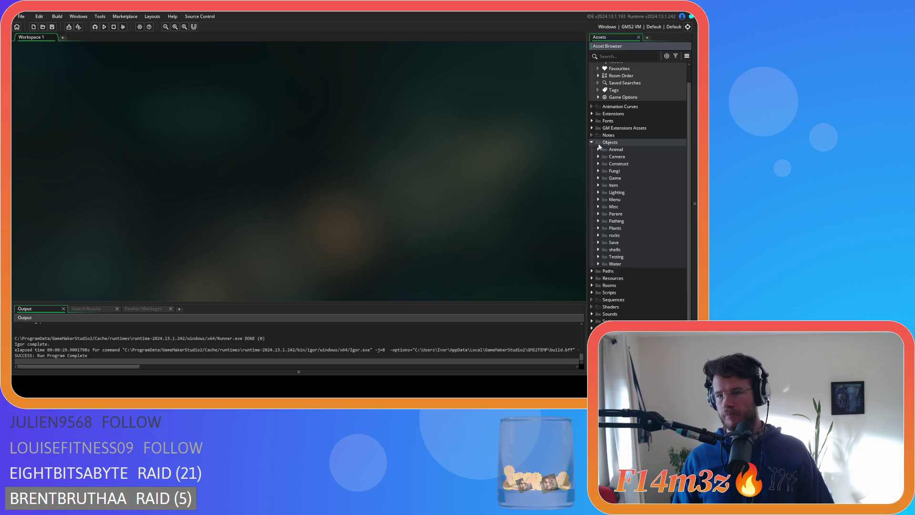
pyautogui.click(591, 143)
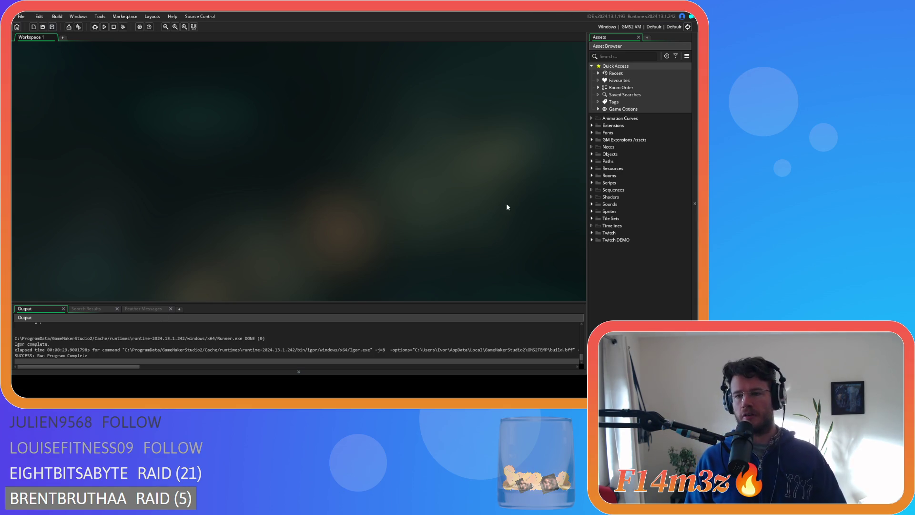
pyautogui.click(592, 184)
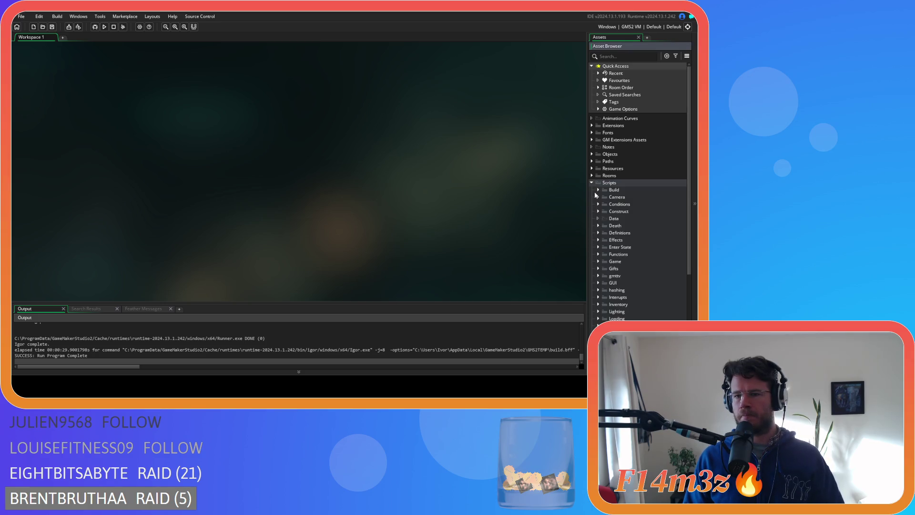
# - Collapse Scripts, expand Objects > Game, and open the ob_weather object
pyautogui.click(592, 183)
pyautogui.click(592, 154)
pyautogui.scroll(-1, 606, 195)
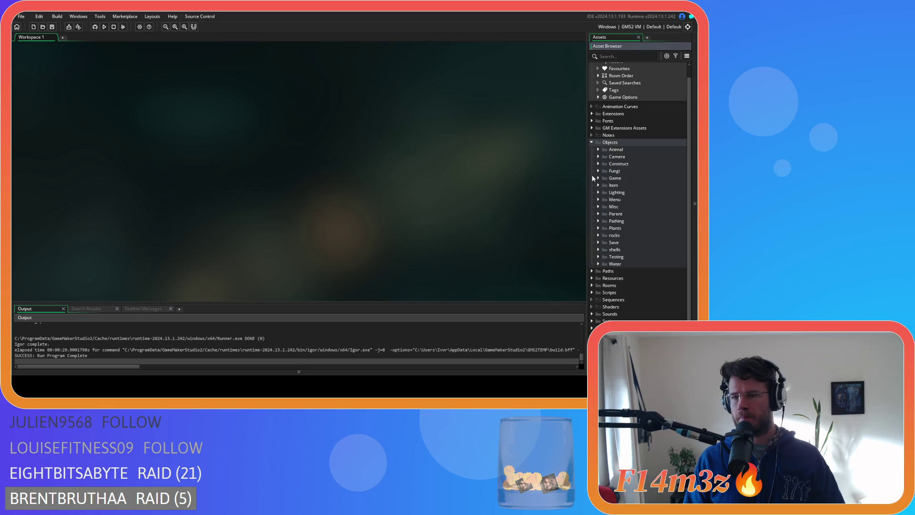
pyautogui.click(598, 178)
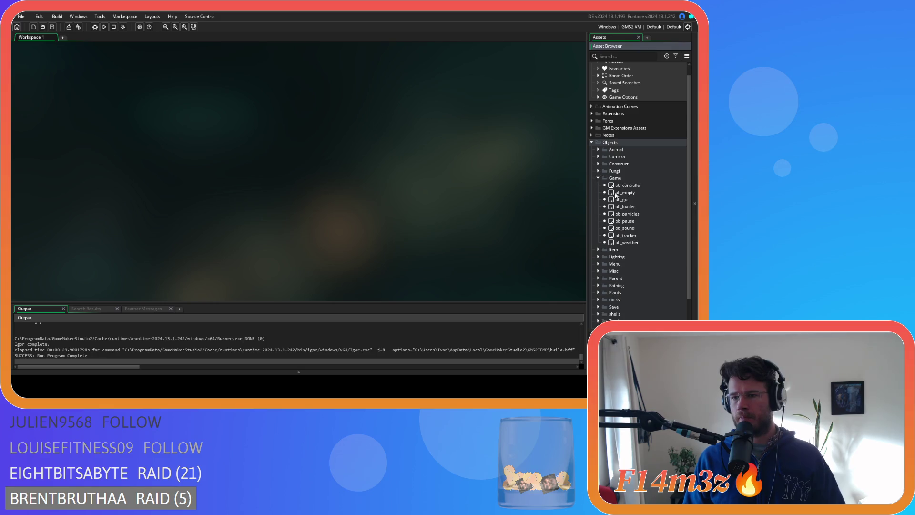
pyautogui.doubleClick(646, 242)
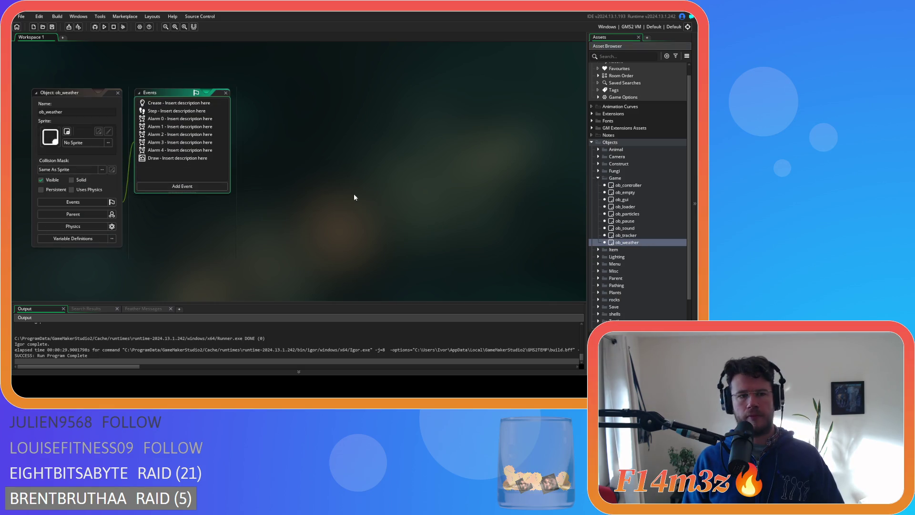
# - Open ob_weather's Alarm 0 through Alarm 4 event code, then close the object
pyautogui.doubleClick(167, 119)
pyautogui.doubleClick(169, 127)
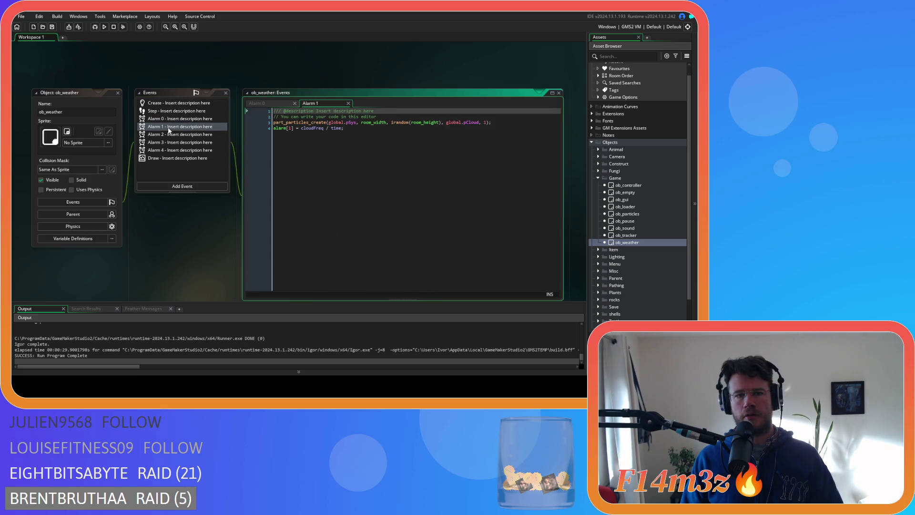
pyautogui.doubleClick(168, 135)
pyautogui.doubleClick(168, 142)
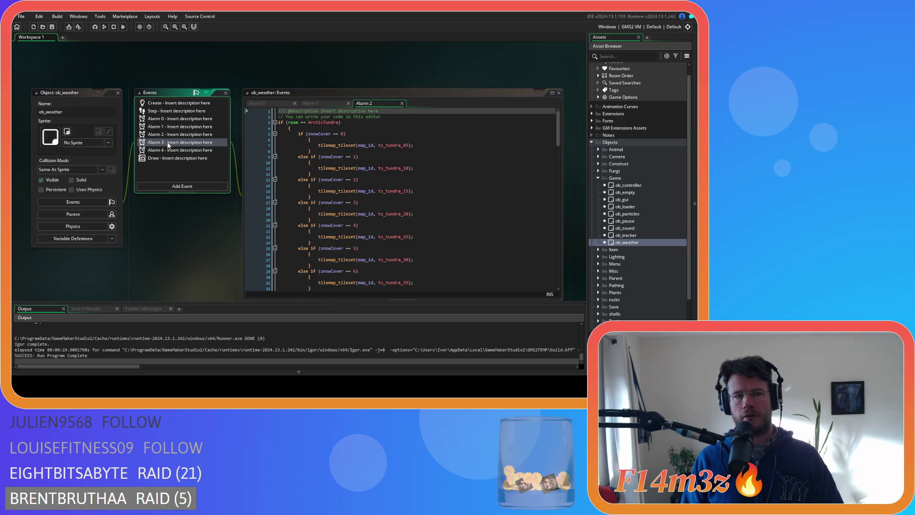
pyautogui.click(170, 151)
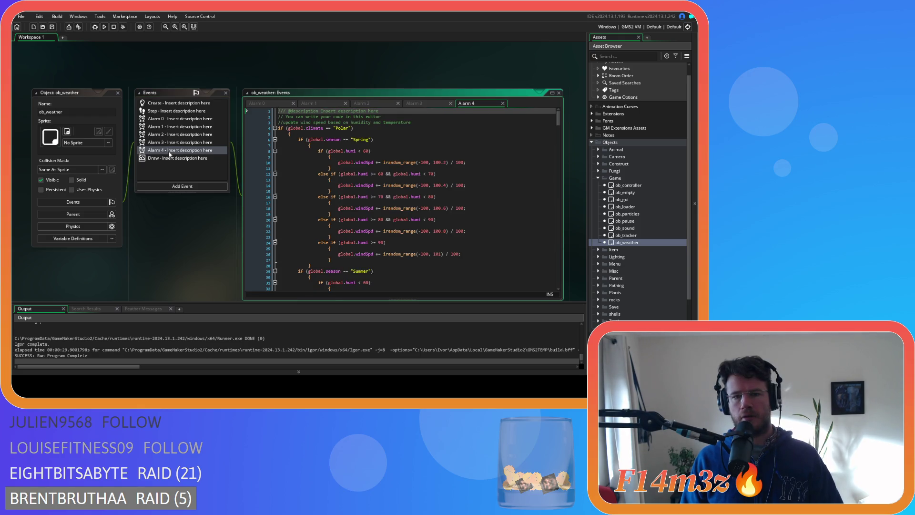
pyautogui.click(119, 93)
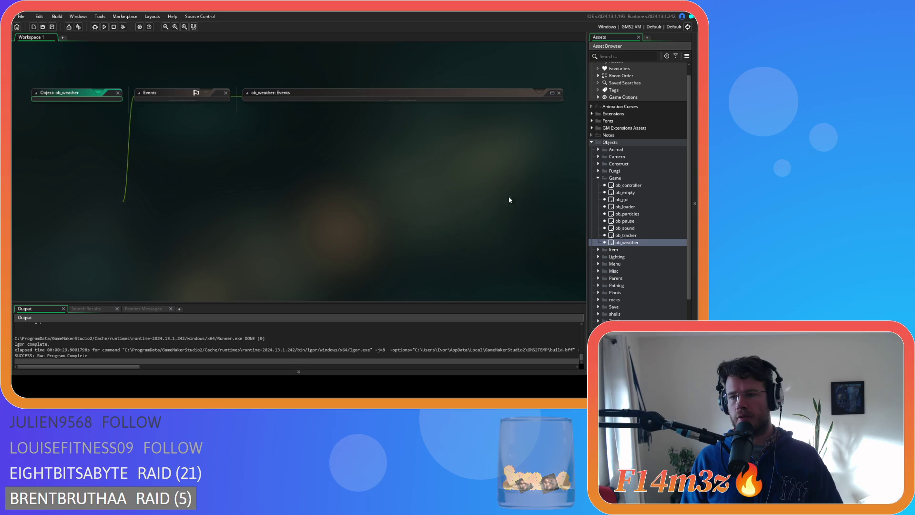
# - Open ob_lighting from the Lighting folder with its Alarm 0 and Alarm 1 event code
pyautogui.click(599, 178)
pyautogui.click(597, 192)
pyautogui.click(639, 208)
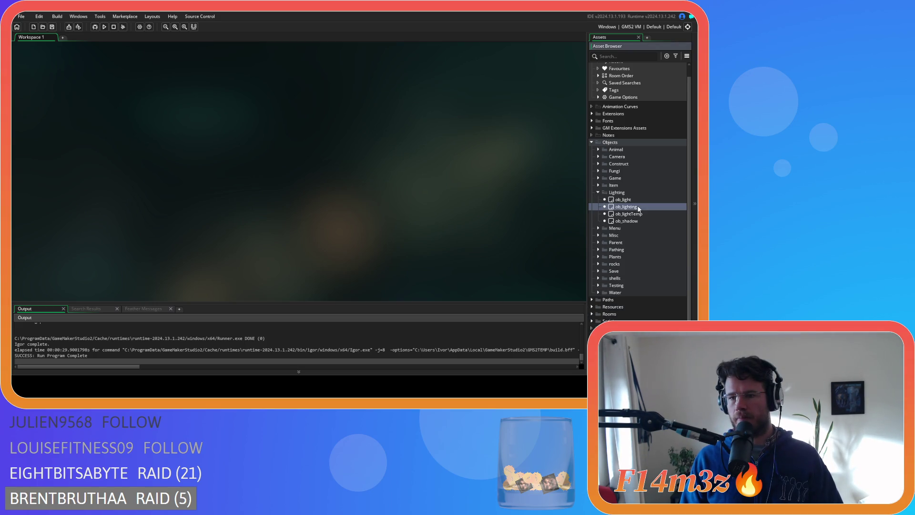
pyautogui.doubleClick(639, 208)
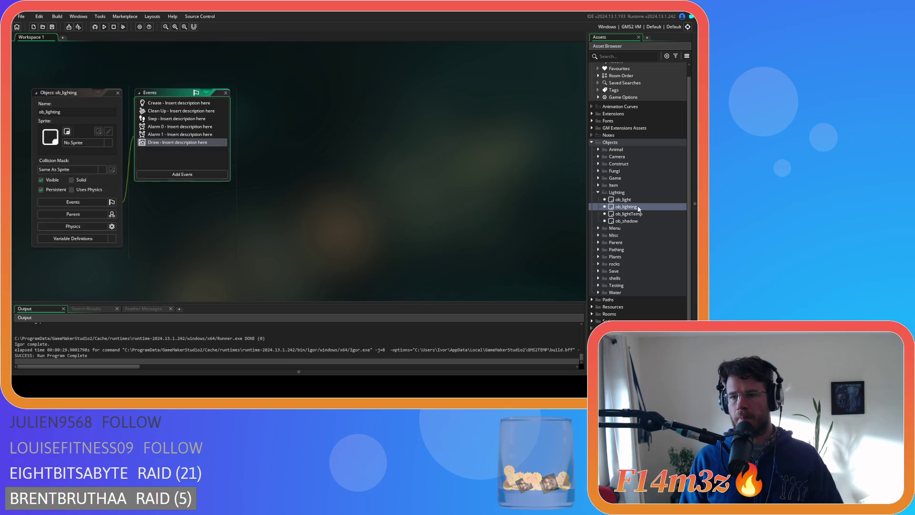
pyautogui.click(179, 127)
pyautogui.click(162, 135)
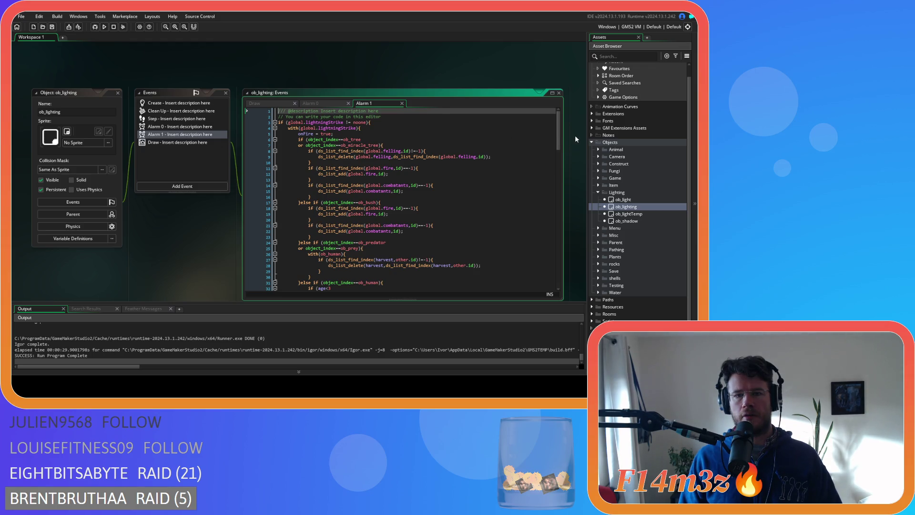
pyautogui.scroll(-1, 563, 143)
pyautogui.scroll(1, 563, 156)
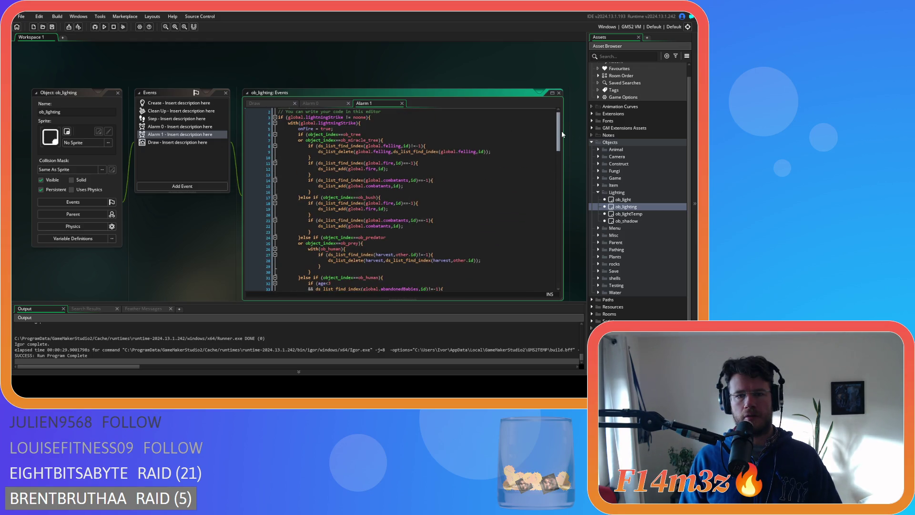
pyautogui.moveTo(562, 134)
pyautogui.mouseDown()
pyautogui.moveTo(554, 276)
pyautogui.moveTo(552, 125)
pyautogui.mouseUp()
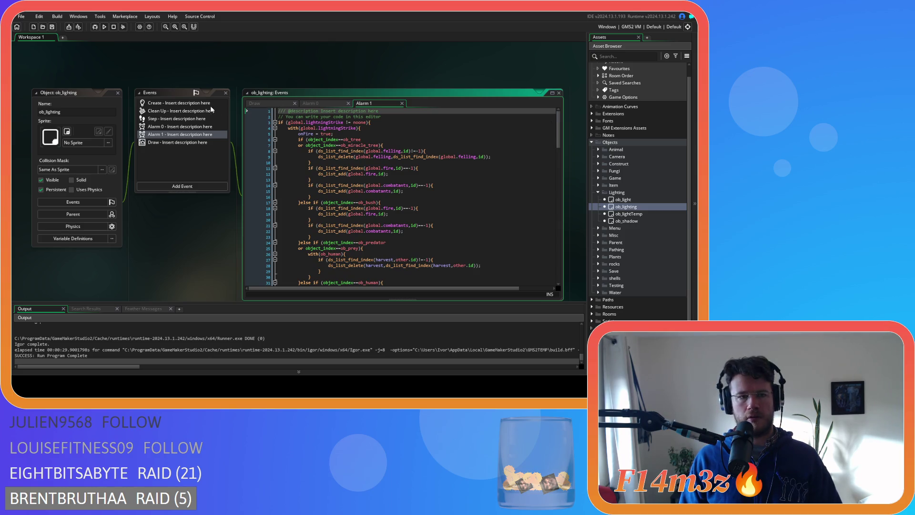
# - Review the Draw event, marking the lightning clear-alpha call on line 27
pyautogui.click(257, 103)
pyautogui.scroll(-3, 474, 177)
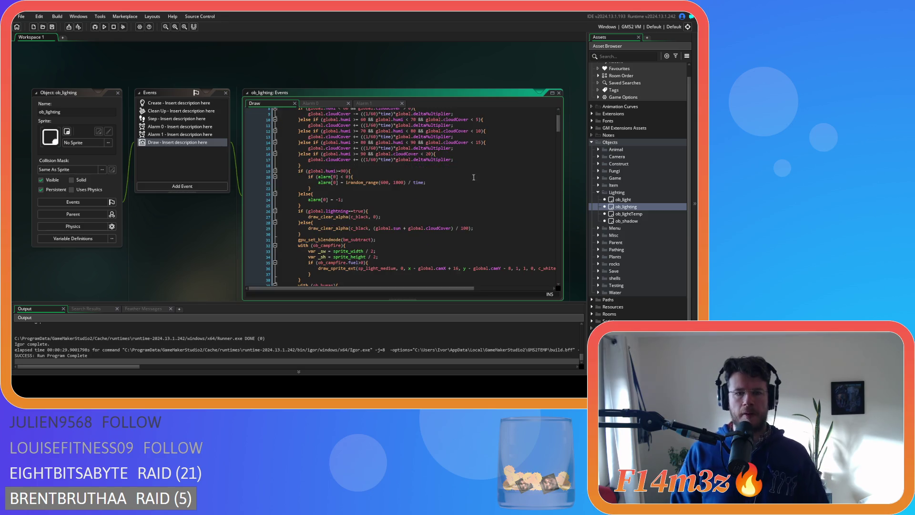
pyautogui.click(413, 217)
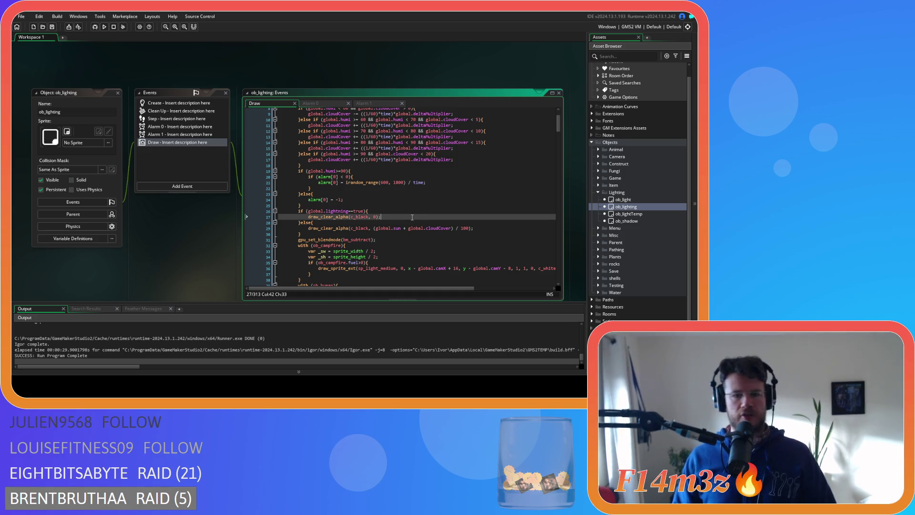
# - In Alarm 0, select global.lightning = true and mark the ob_miracle_tree check on line 25
pyautogui.click(310, 103)
pyautogui.scroll(-1, 420, 247)
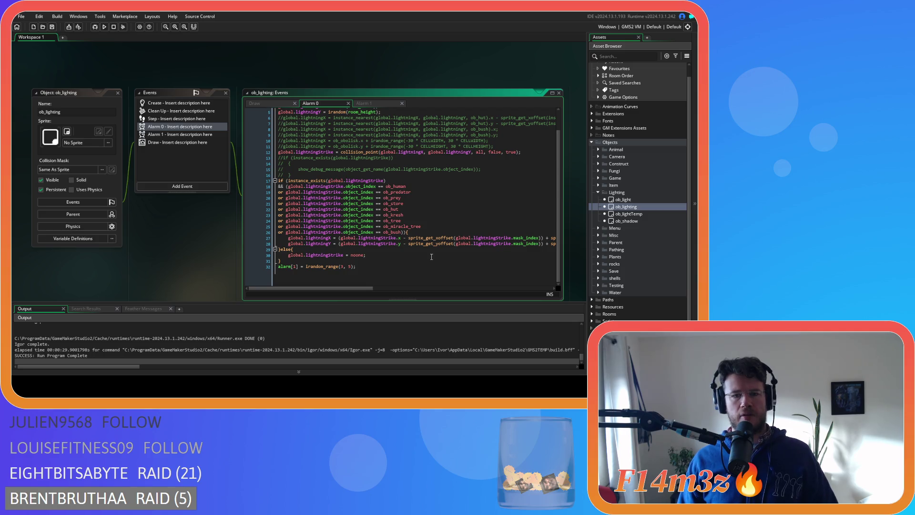
pyautogui.scroll(1, 431, 257)
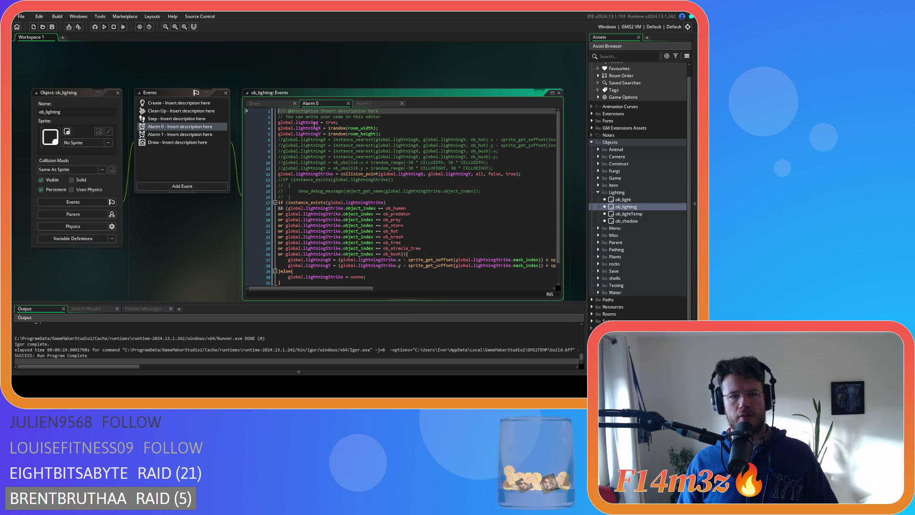
pyautogui.moveTo(314, 122); pyautogui.dragTo(357, 122)
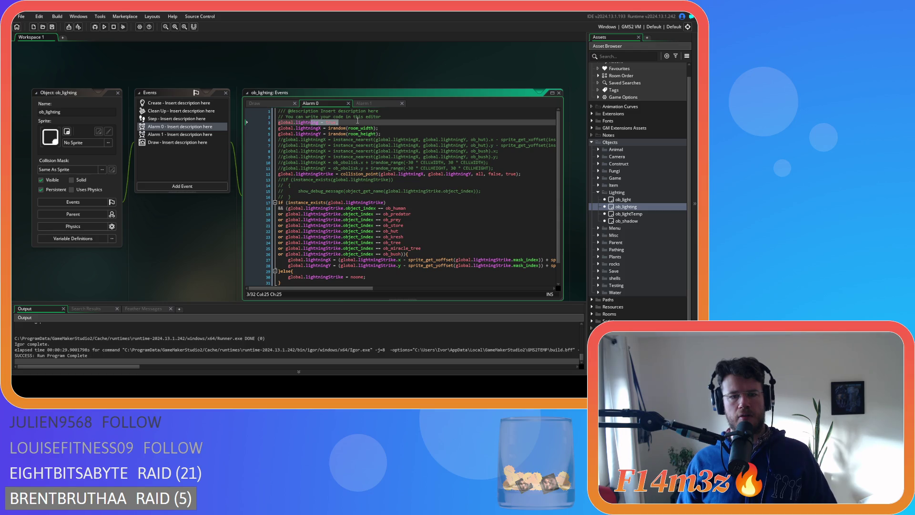
pyautogui.scroll(-1, 357, 121)
pyautogui.scroll(1, 363, 150)
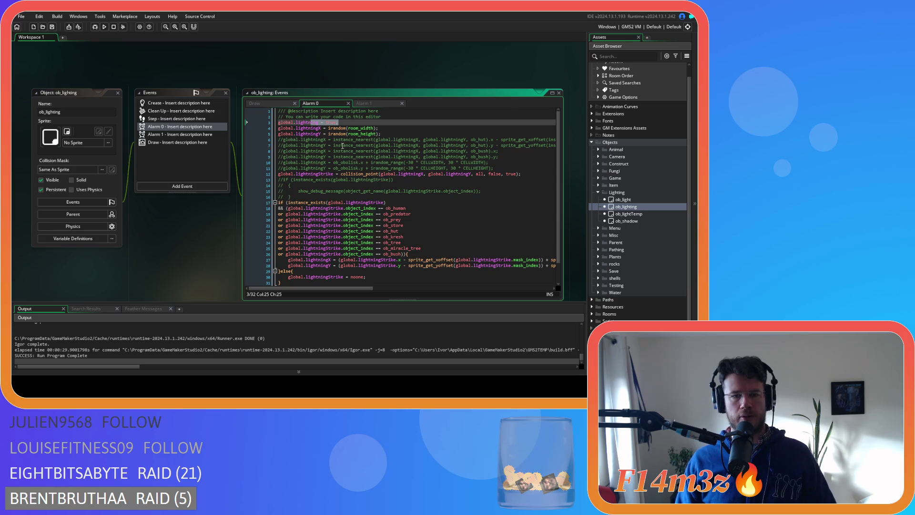
pyautogui.scroll(-1, 366, 178)
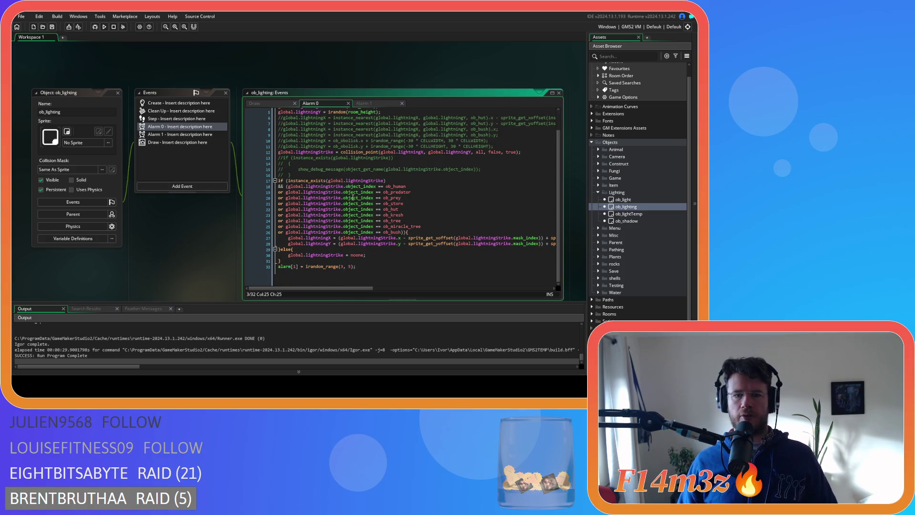
pyautogui.click(392, 226)
pyautogui.scroll(1, 442, 222)
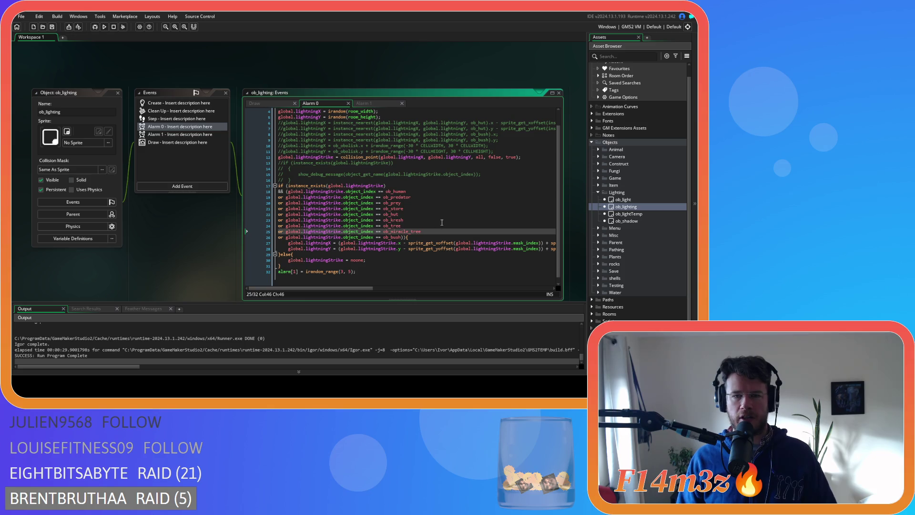
pyautogui.scroll(1, 442, 222)
# - Review Alarm 1's code and select its closing lines
pyautogui.click(366, 104)
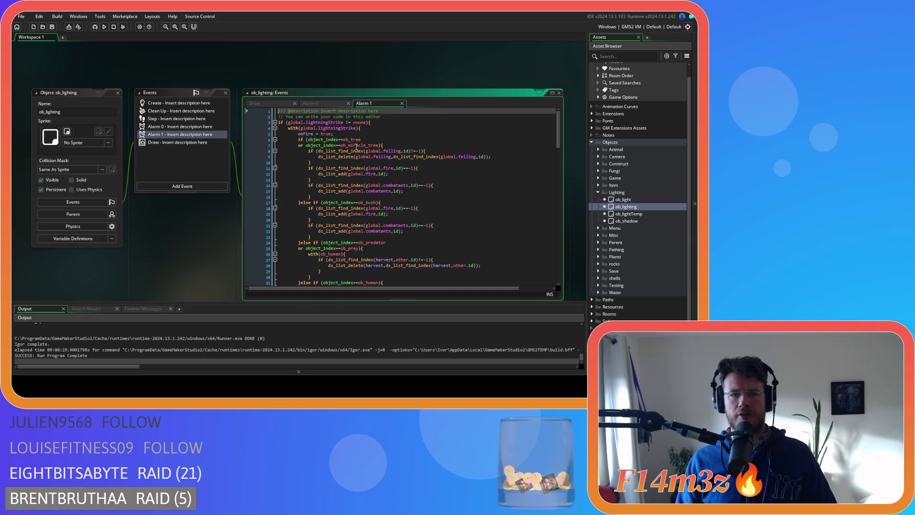
pyautogui.scroll(-3, 406, 205)
pyautogui.scroll(3, 407, 205)
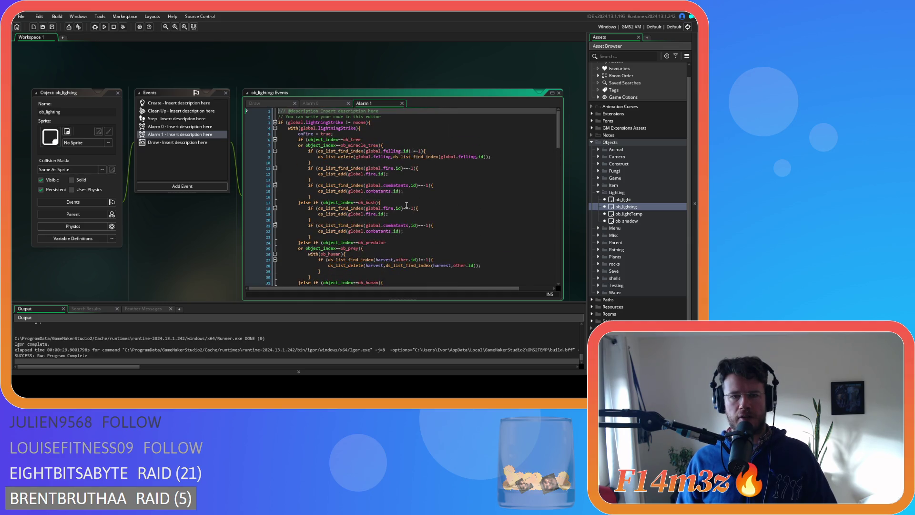
pyautogui.scroll(-15, 384, 184)
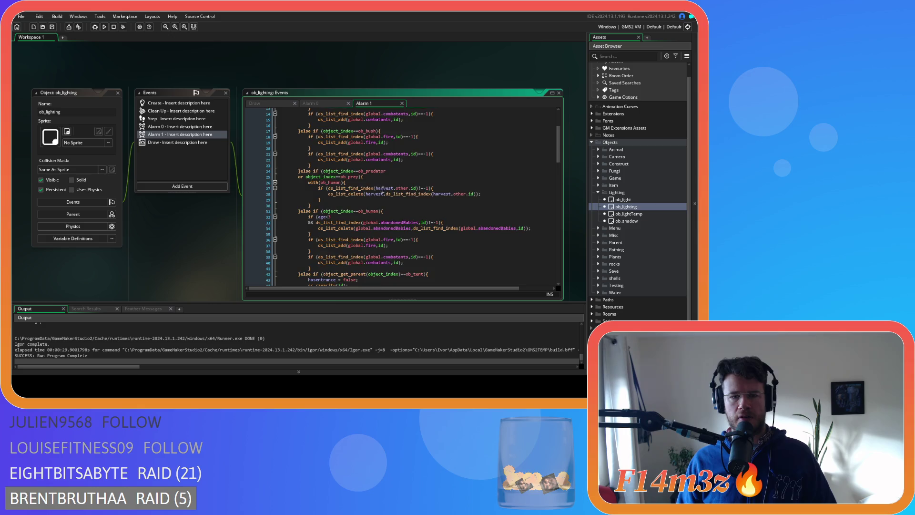
pyautogui.scroll(-20, 384, 185)
pyautogui.moveTo(352, 276)
pyautogui.mouseDown()
pyautogui.moveTo(347, 266)
pyautogui.moveTo(269, 279)
pyautogui.mouseUp()
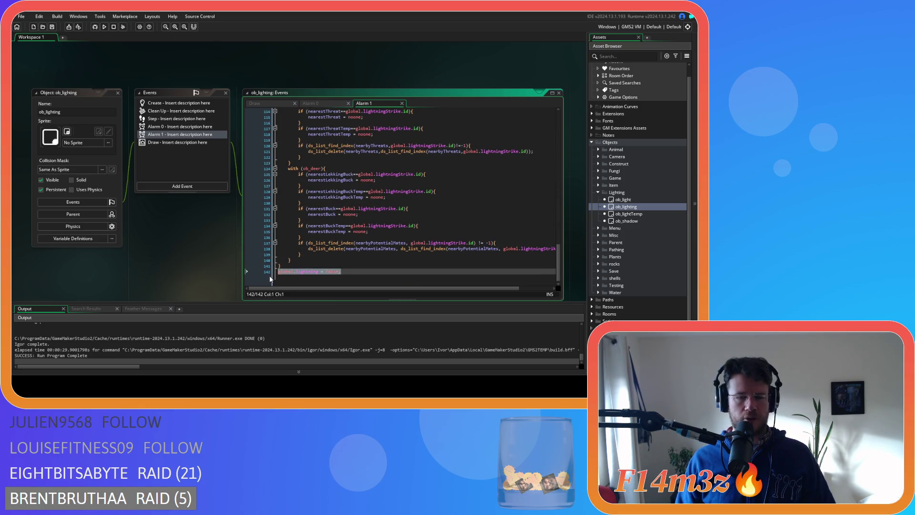
# - Check Alarm 1's global.lightning line and Alarm 0's final alarm[1] line
pyautogui.click(359, 275)
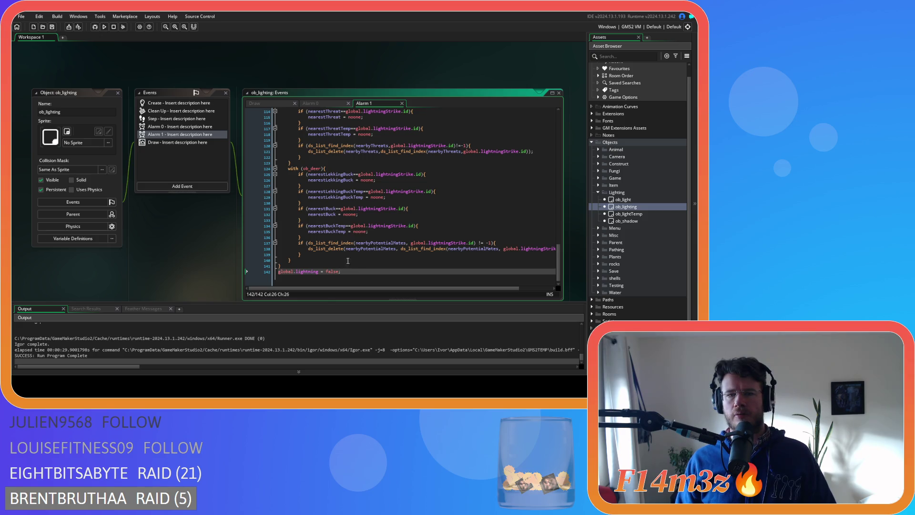
pyautogui.moveTo(558, 267)
pyautogui.mouseDown()
pyautogui.moveTo(543, 119)
pyautogui.moveTo(549, 278)
pyautogui.moveTo(534, 121)
pyautogui.mouseUp()
pyautogui.click(314, 102)
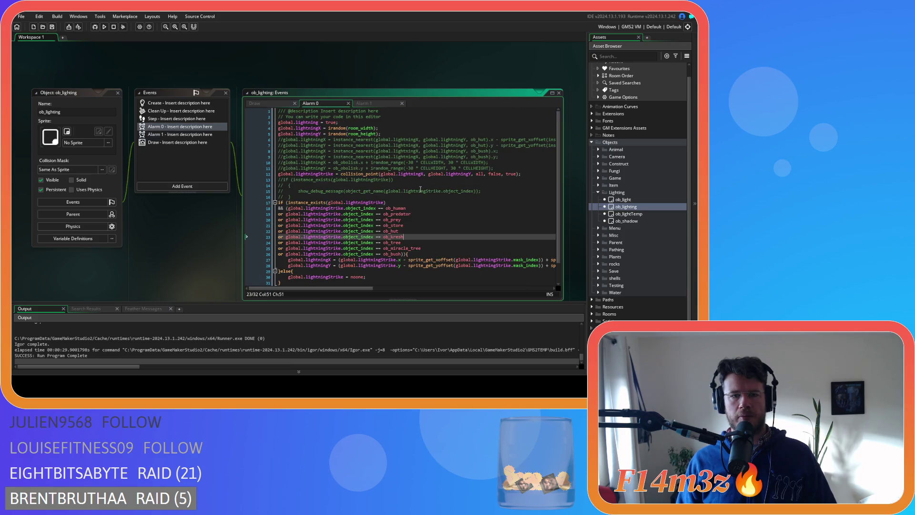
pyautogui.scroll(-2, 421, 189)
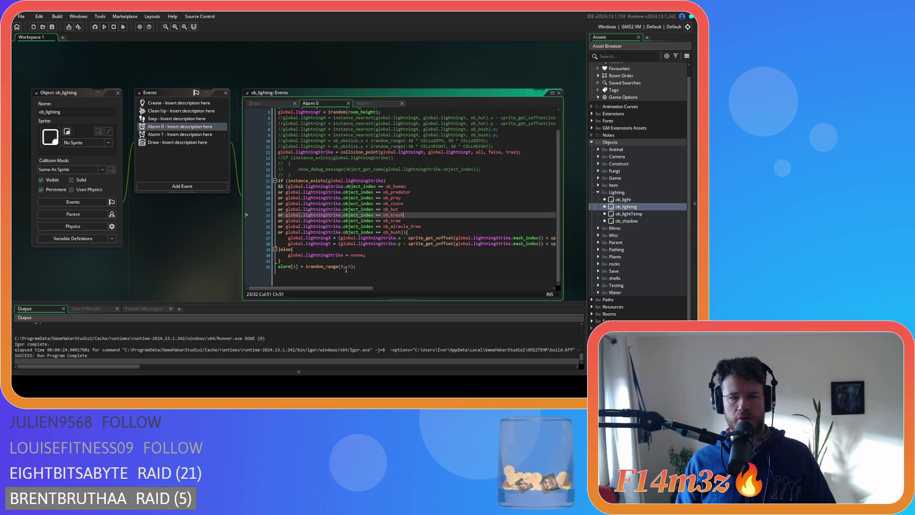
pyautogui.scroll(1, 346, 270)
pyautogui.click(373, 272)
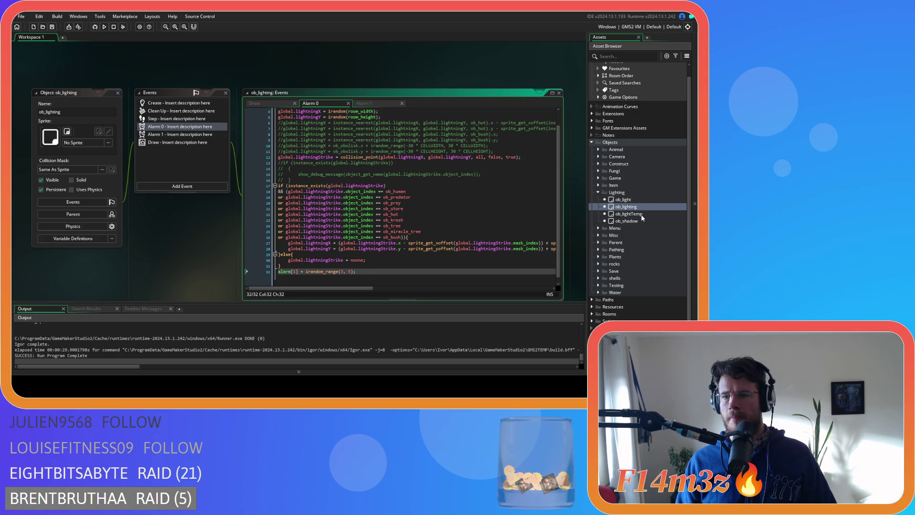
pyautogui.scroll(-1, 642, 218)
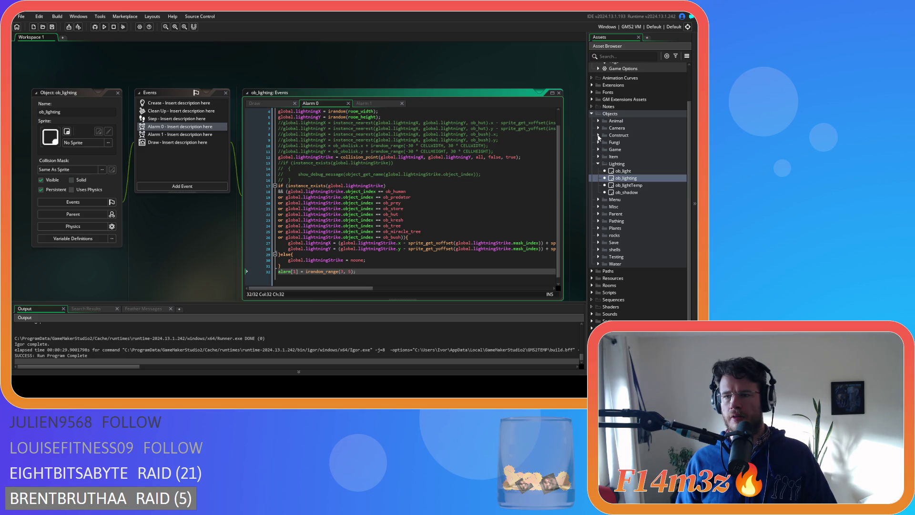
pyautogui.click(599, 149)
pyautogui.click(599, 150)
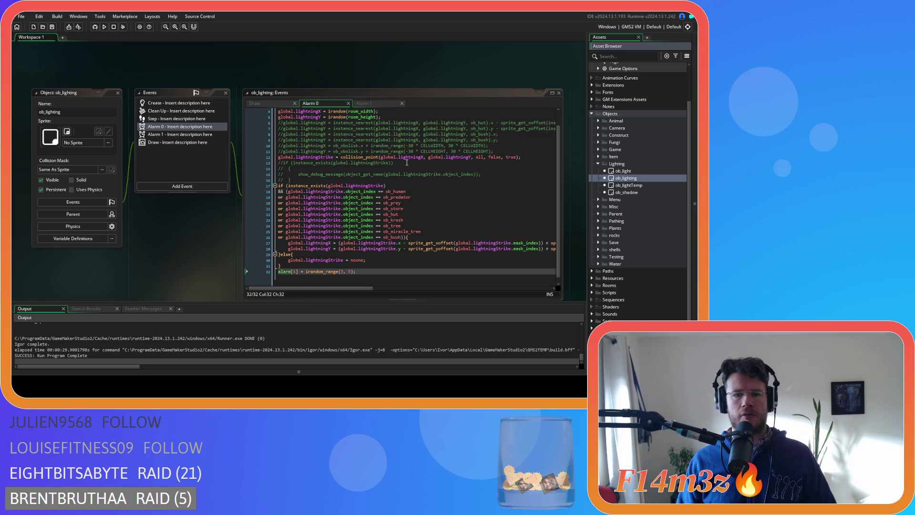
pyautogui.click(190, 170)
# - Compare Alarm 1 with Alarm 0 and select Alarm 0's alarm[1] assignment on line 32
pyautogui.click(361, 102)
pyautogui.click(324, 102)
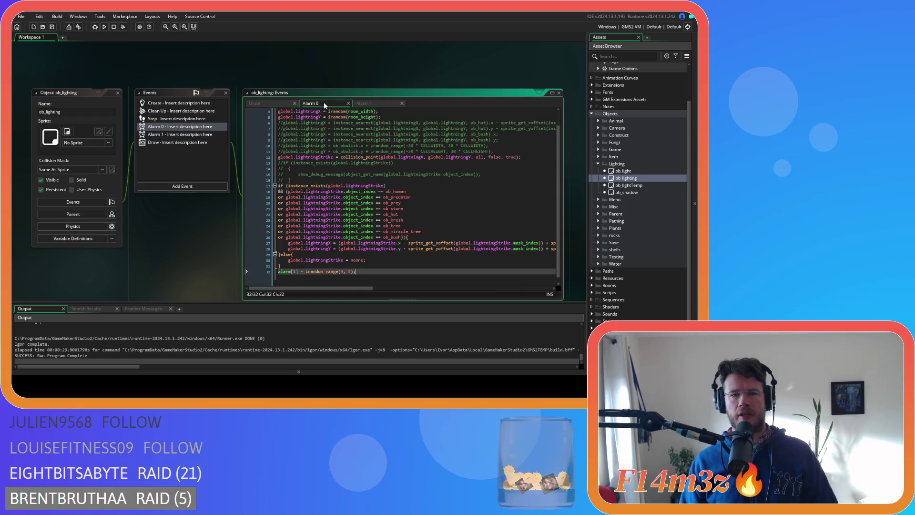
pyautogui.click(363, 103)
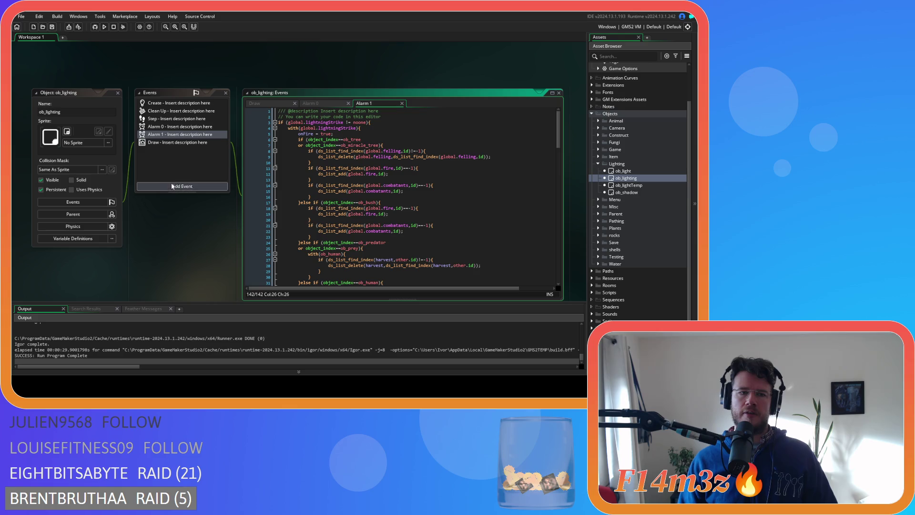
pyautogui.click(305, 104)
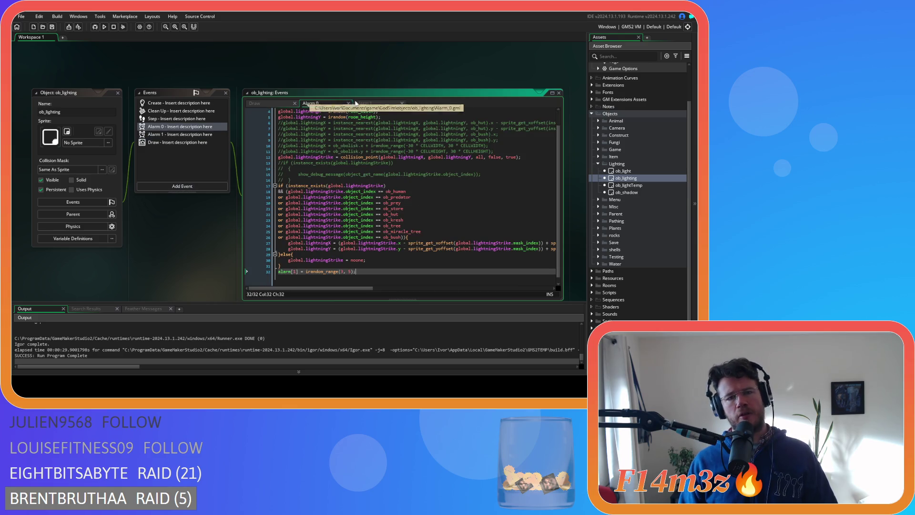
pyautogui.moveTo(284, 271); pyautogui.dragTo(303, 271)
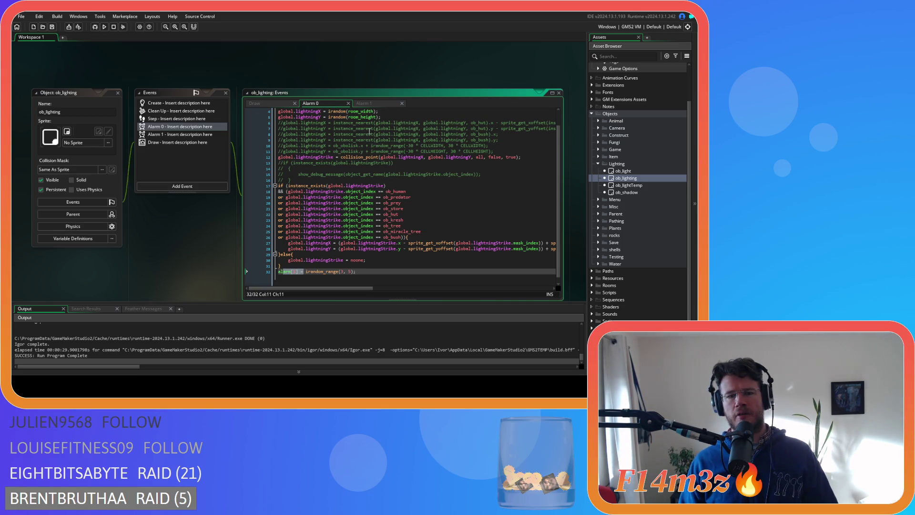
pyautogui.scroll(1, 370, 131)
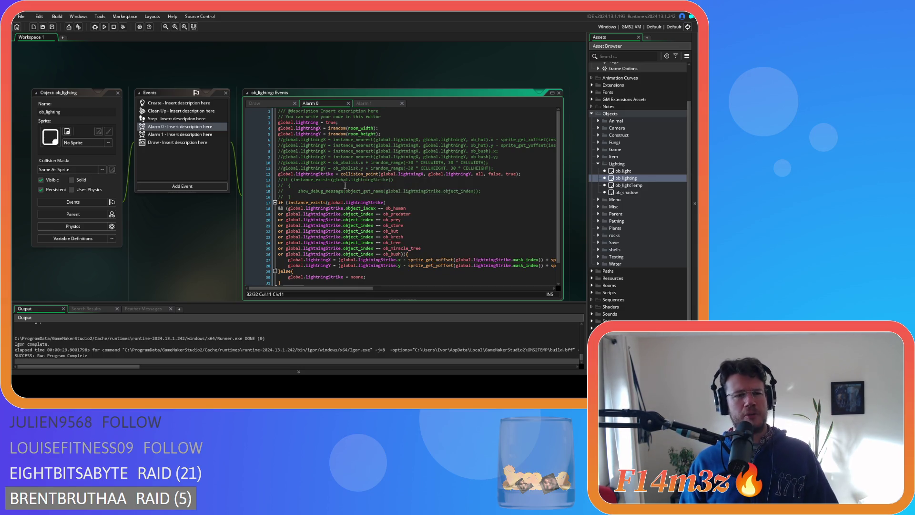
# - Compare the Alarm 1 and Alarm 0 code again, then add an Alarm 2 event to ob_lighting
pyautogui.click(367, 104)
pyautogui.click(326, 104)
pyautogui.click(380, 106)
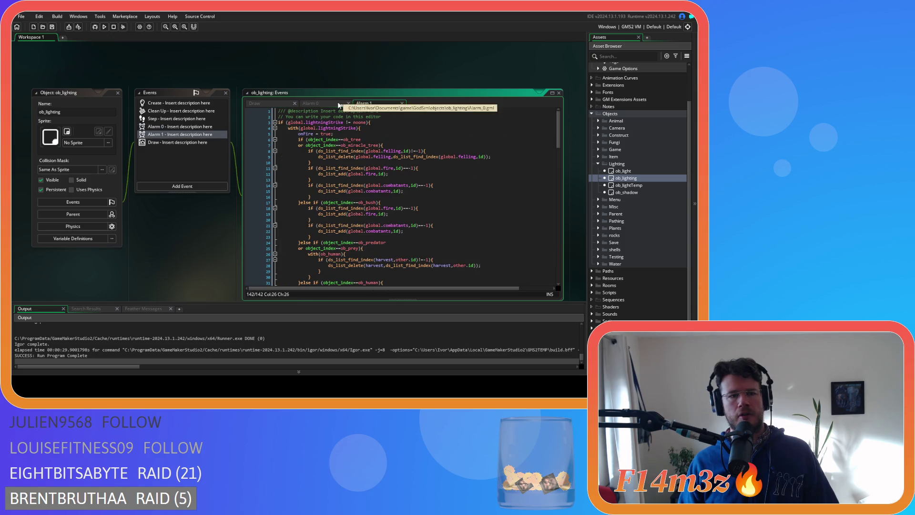
pyautogui.click(312, 104)
pyautogui.click(357, 103)
pyautogui.click(319, 104)
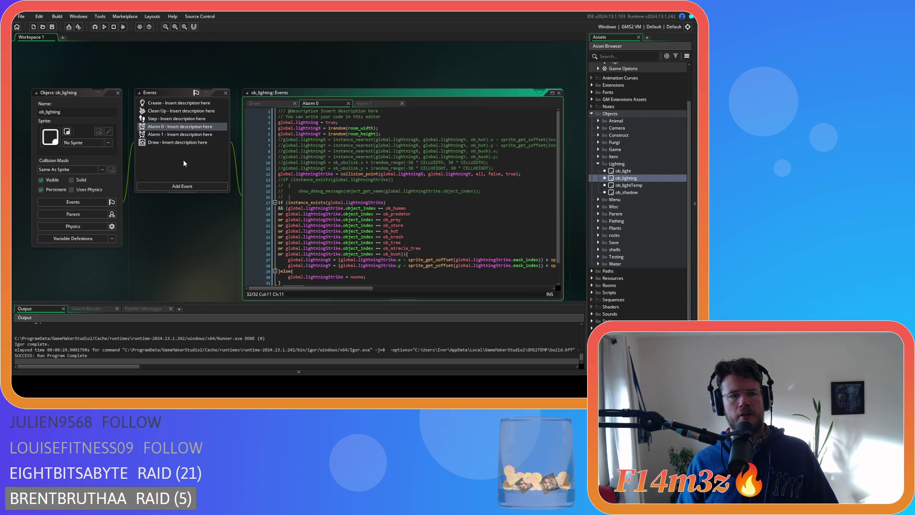
pyautogui.click(180, 135)
pyautogui.click(182, 186)
# - Add an Alarm 2 event to ob_lighting containing global.lightning = false; and save it
pyautogui.moveTo(207, 222)
pyautogui.click(230, 236)
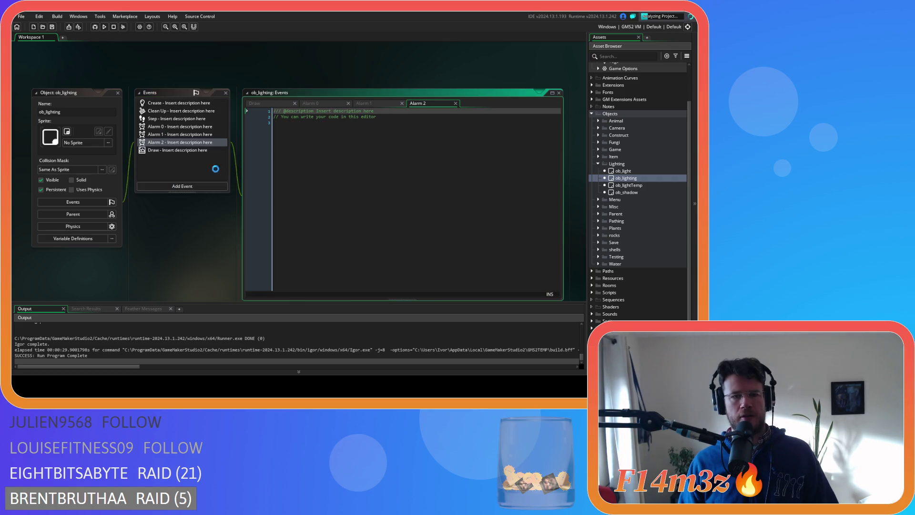
pyautogui.click(398, 135)
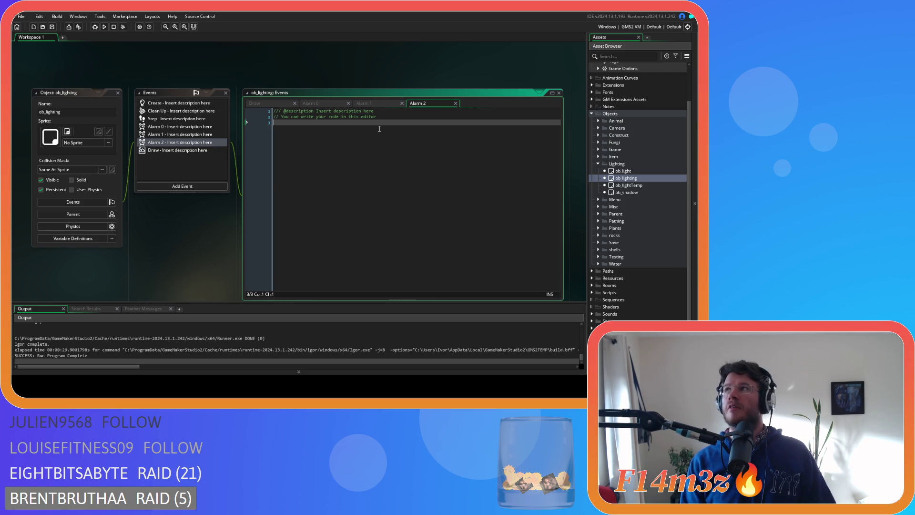
pyautogui.write('global.lightning = false;')
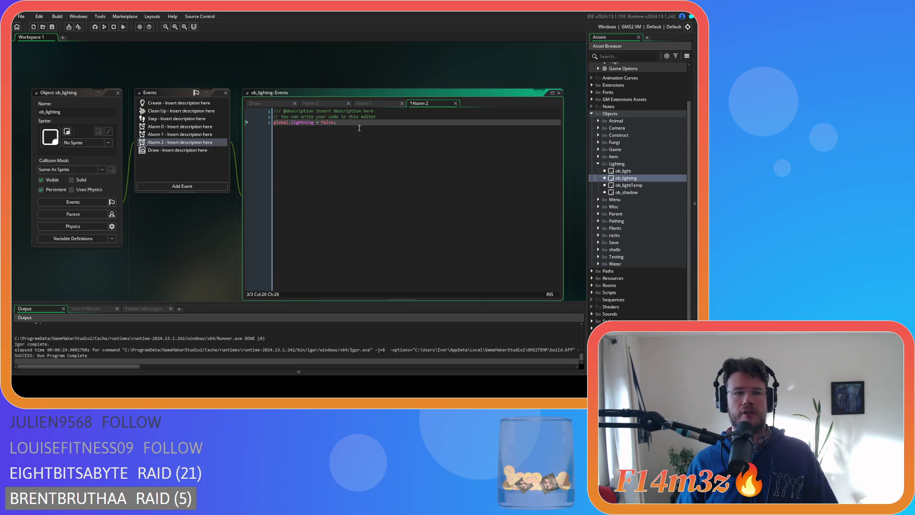
pyautogui.hotkey('ctrl', 's')
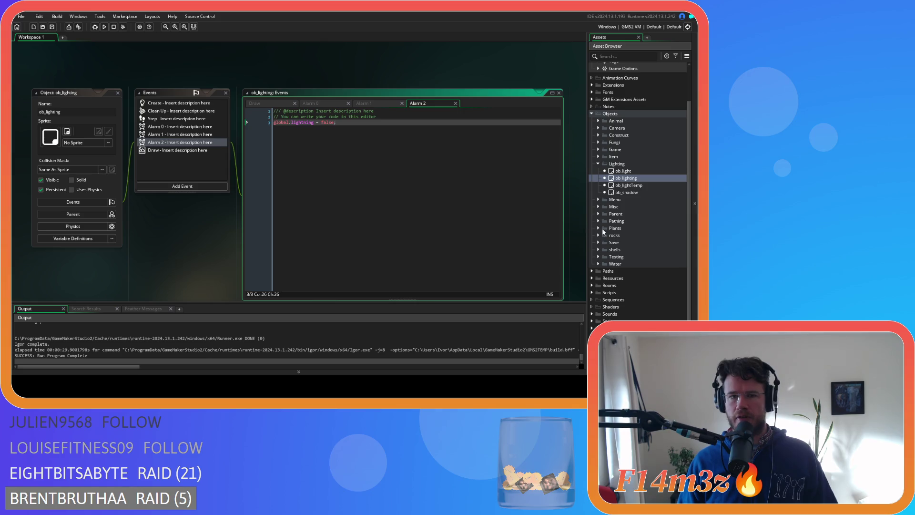
pyautogui.click(594, 292)
pyautogui.scroll(-8, 602, 254)
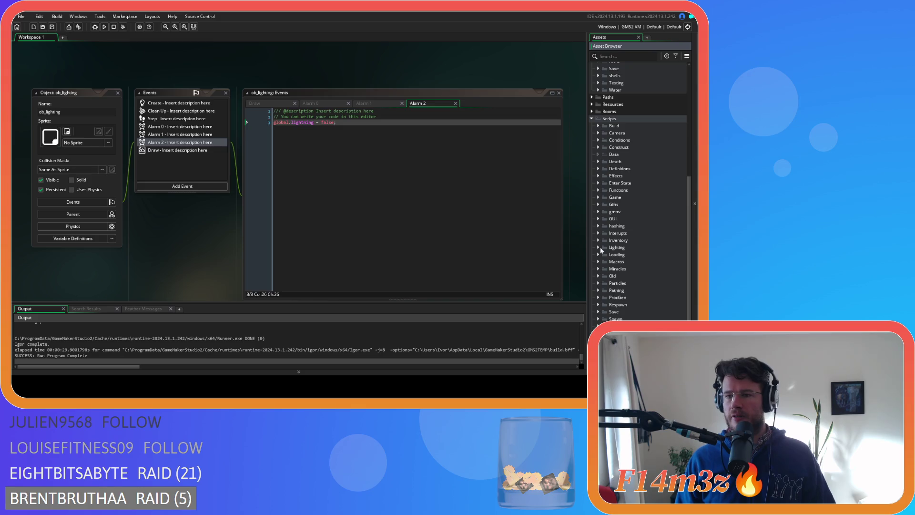
# - Open the sc_miracleSmite script from the Miracles scripts folder
pyautogui.click(599, 268)
pyautogui.scroll(-3, 619, 274)
pyautogui.doubleClick(641, 312)
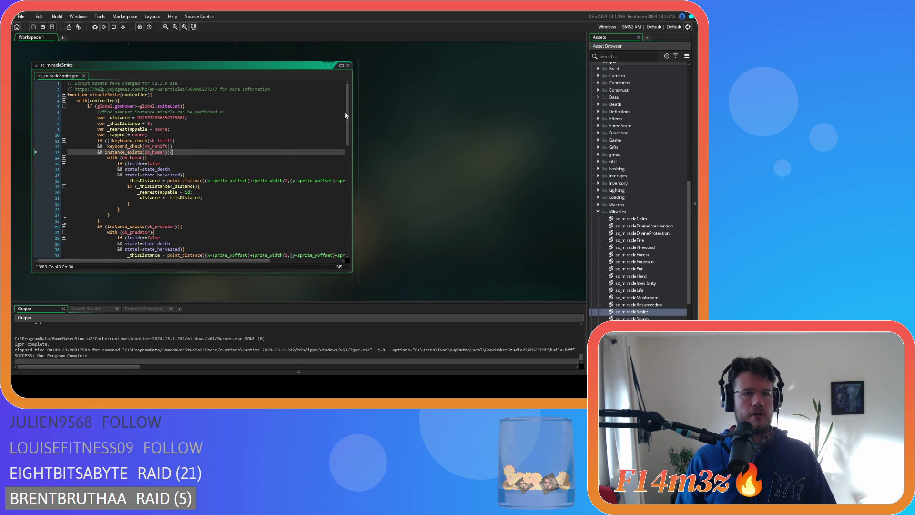
pyautogui.scroll(-5, 343, 134)
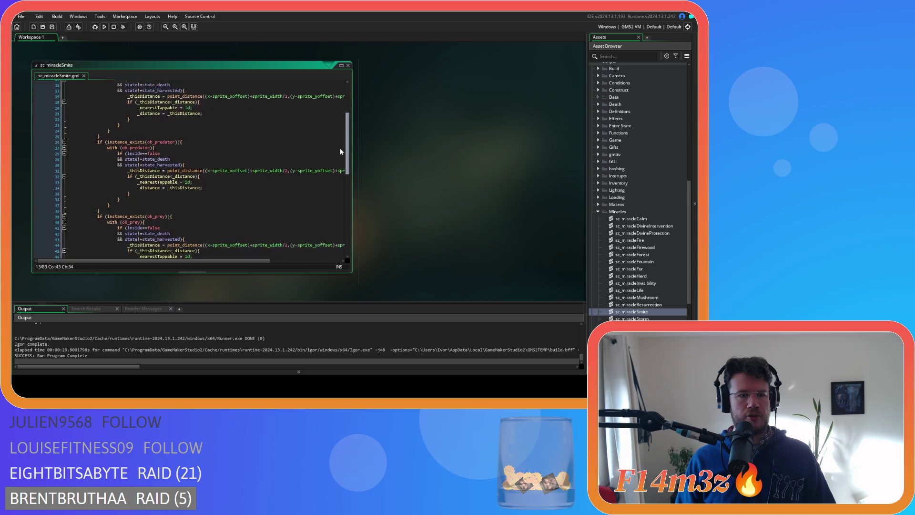
pyautogui.scroll(-13, 338, 182)
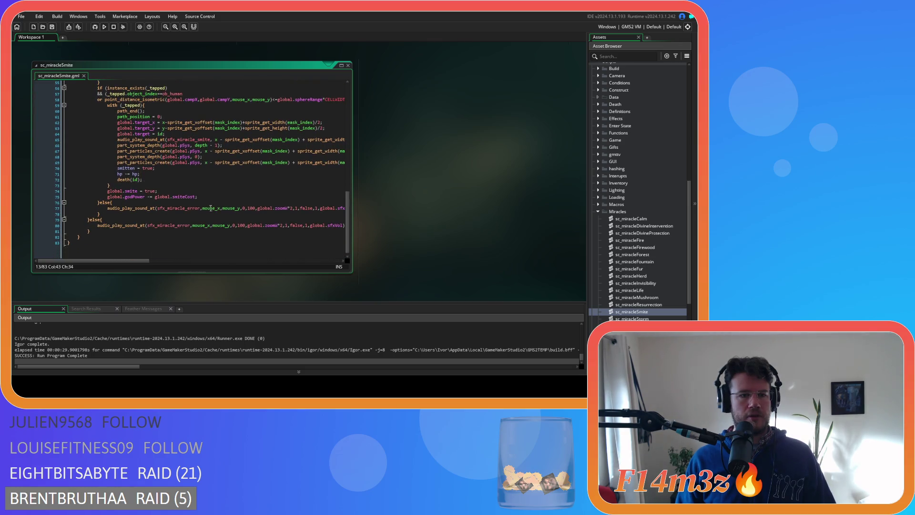
# - Insert global.lightning = true; on line 75, right after global.smite = true;
pyautogui.click(157, 191)
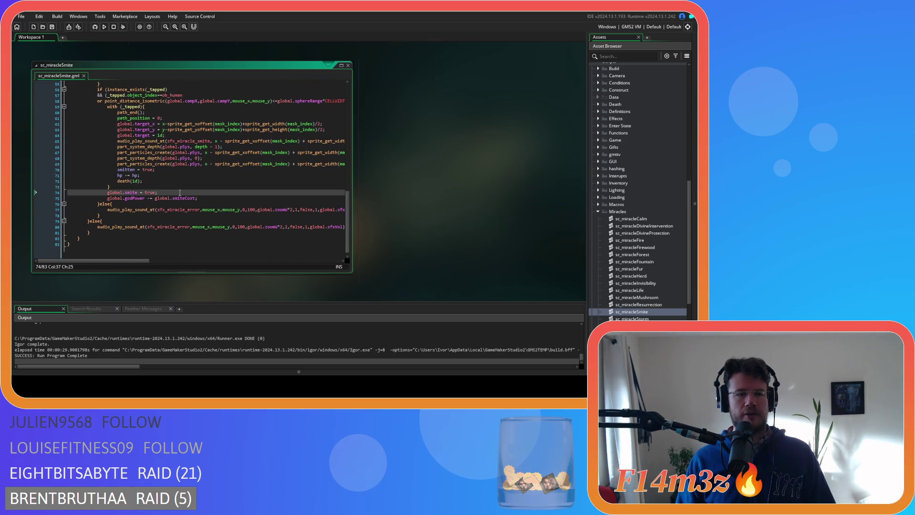
pyautogui.press('Return')
pyautogui.write('global.lightning = false;')
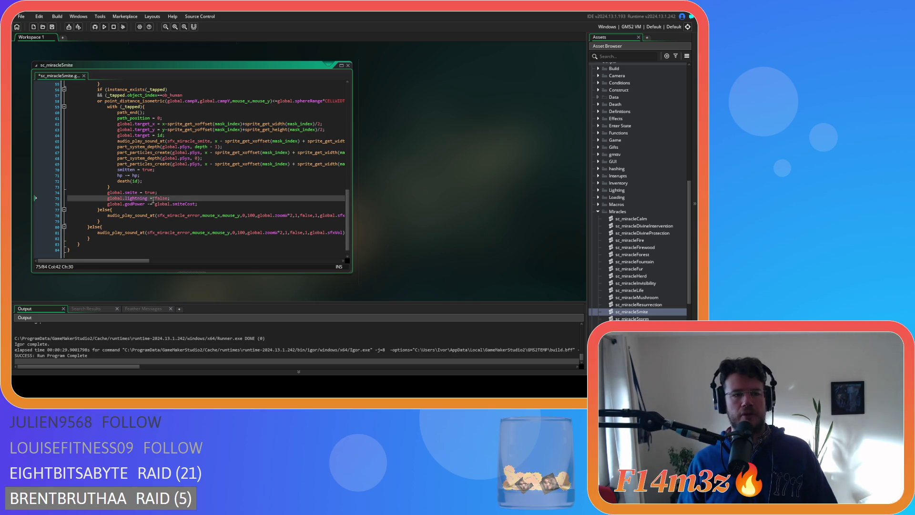
pyautogui.doubleClick(157, 198)
pyautogui.write('true')
pyautogui.moveTo(168, 198); pyautogui.dragTo(109, 198)
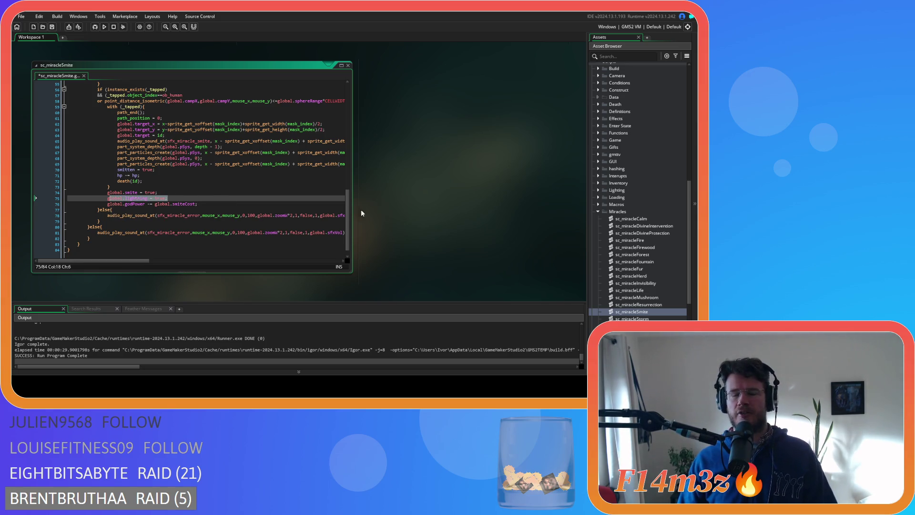
pyautogui.click(191, 198)
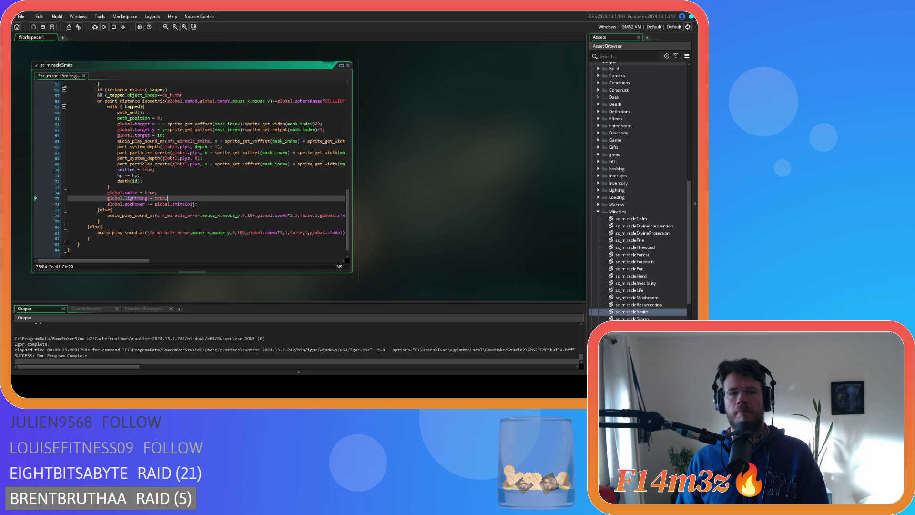
pyautogui.scroll(10, 641, 187)
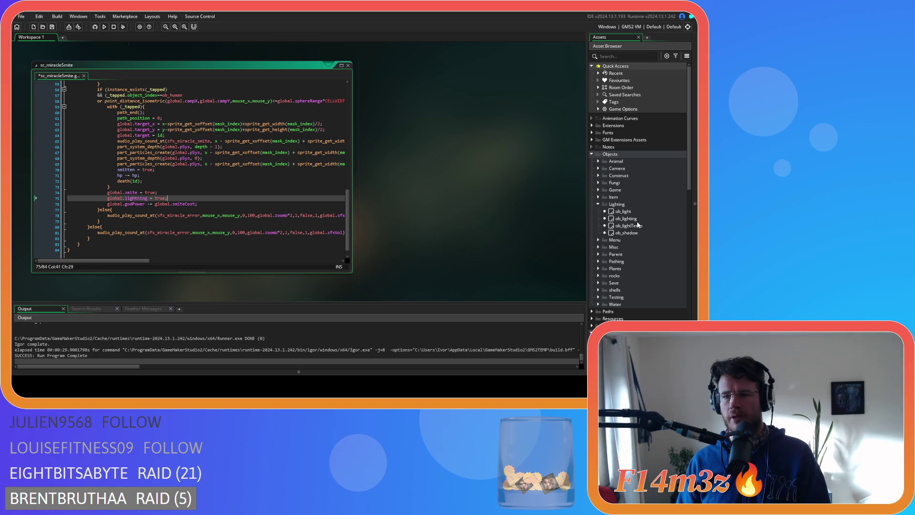
pyautogui.doubleClick(628, 218)
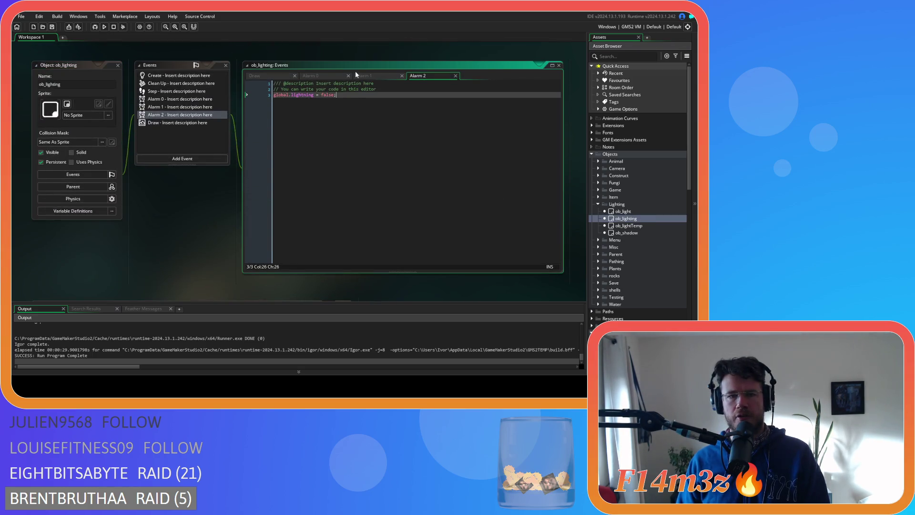
# - Review ob_lighting's Alarm 1 and Alarm 0 code, including the lightningStrike variable
pyautogui.click(361, 75)
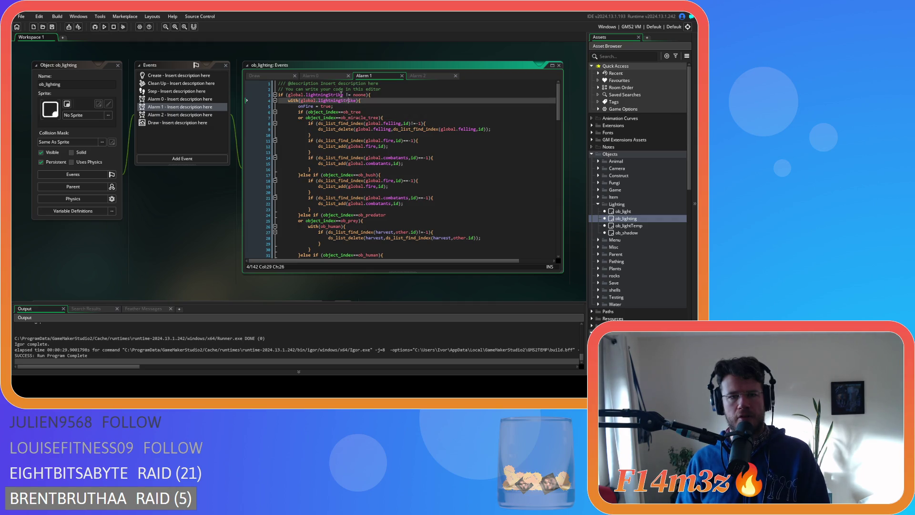
pyautogui.click(320, 76)
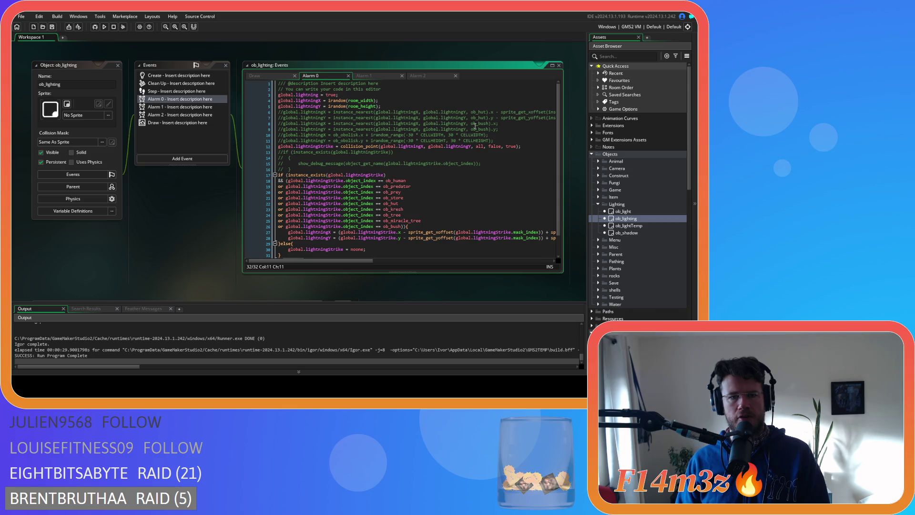
pyautogui.click(331, 147)
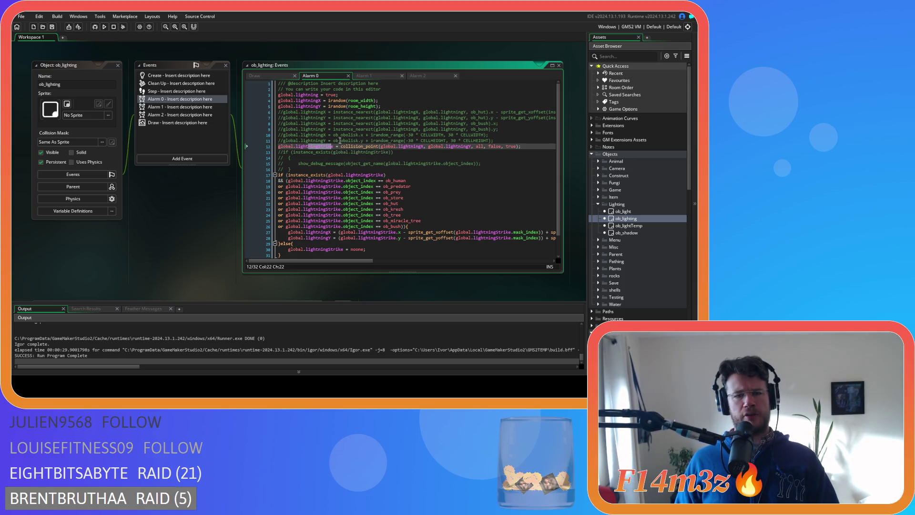
pyautogui.moveTo(356, 260)
pyautogui.mouseDown()
pyautogui.moveTo(466, 261)
pyautogui.moveTo(311, 263)
pyautogui.mouseUp()
pyautogui.scroll(-1, 314, 233)
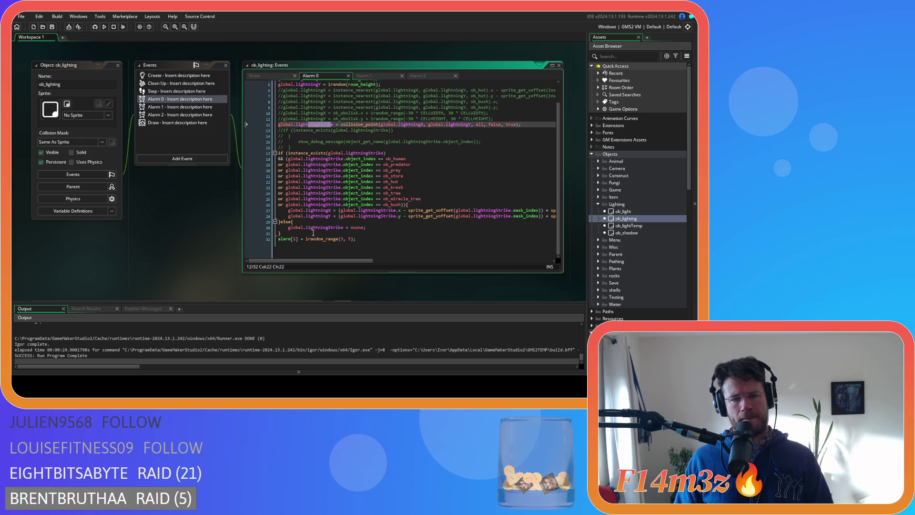
# - Delete the stray space before != in Alarm 1's line 3 condition
pyautogui.click(368, 75)
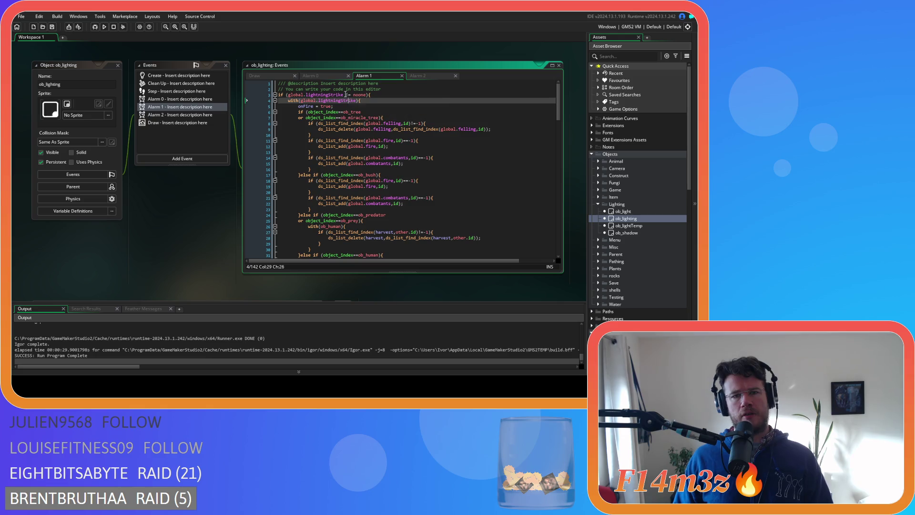
pyautogui.click(345, 94)
pyautogui.press('BackSpace')
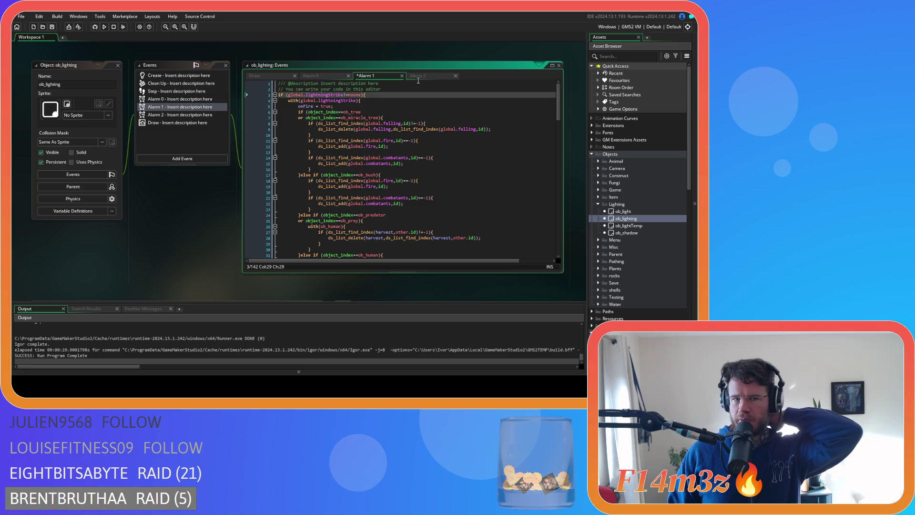
# - Recheck the Alarm 0 and Alarm 2 code, then reopen the sc_miracleSmite script
pyautogui.click(328, 76)
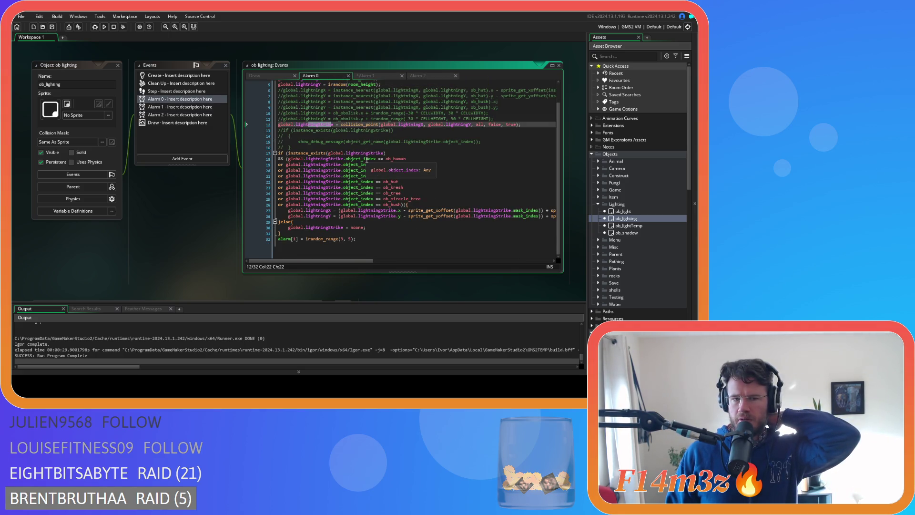
pyautogui.scroll(2, 380, 152)
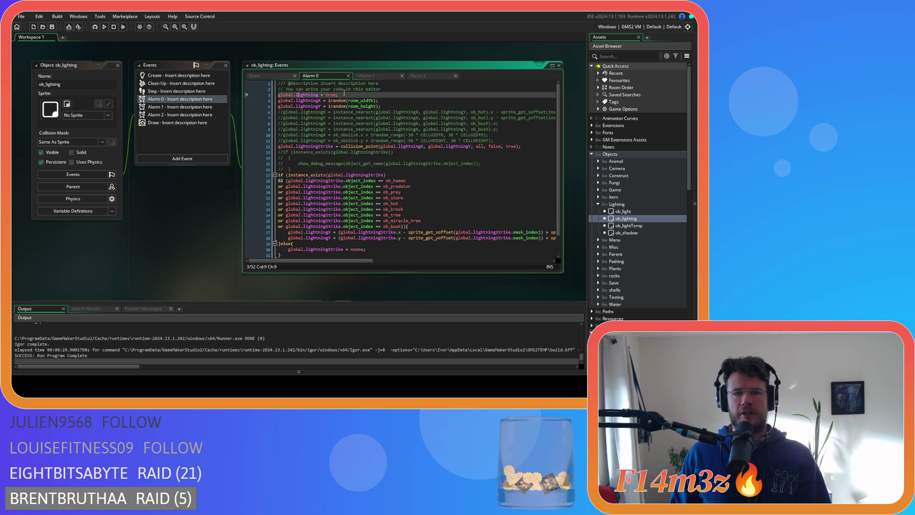
pyautogui.click(417, 76)
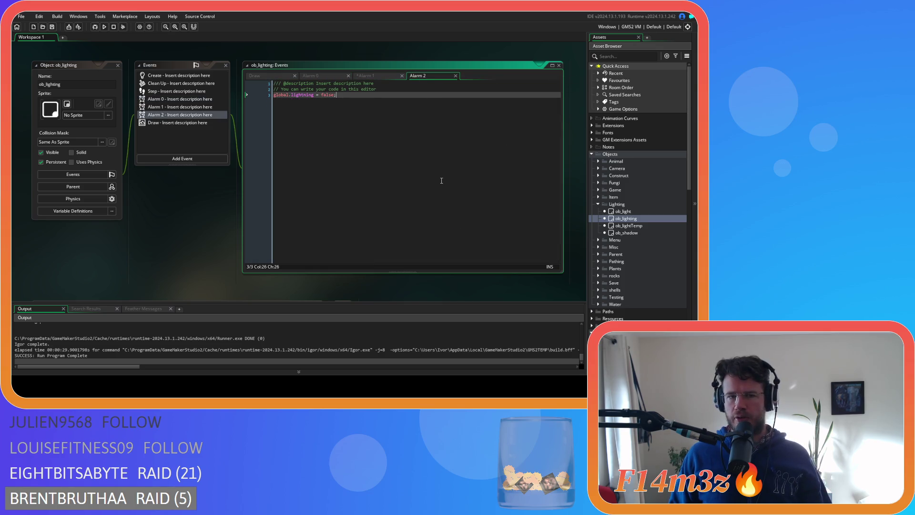
pyautogui.scroll(-15, 631, 259)
pyautogui.scroll(-2, 635, 272)
pyautogui.doubleClick(650, 281)
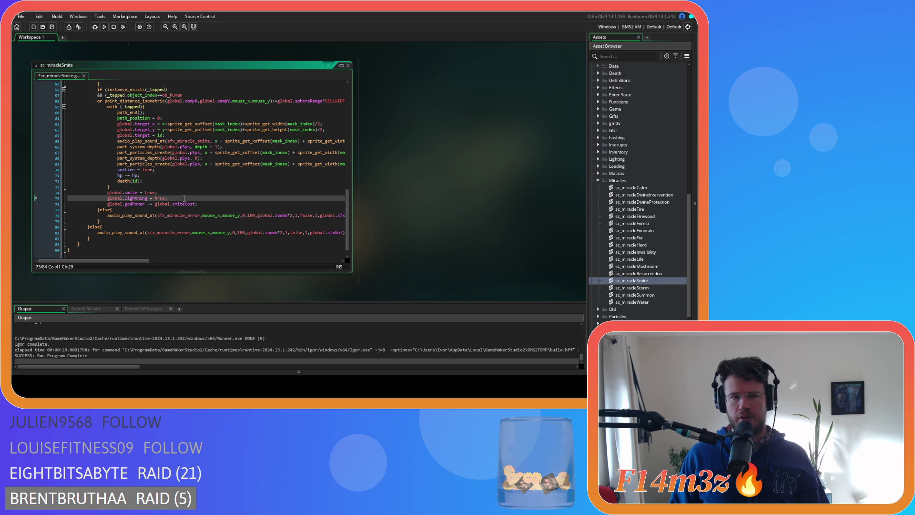
pyautogui.scroll(15, 184, 198)
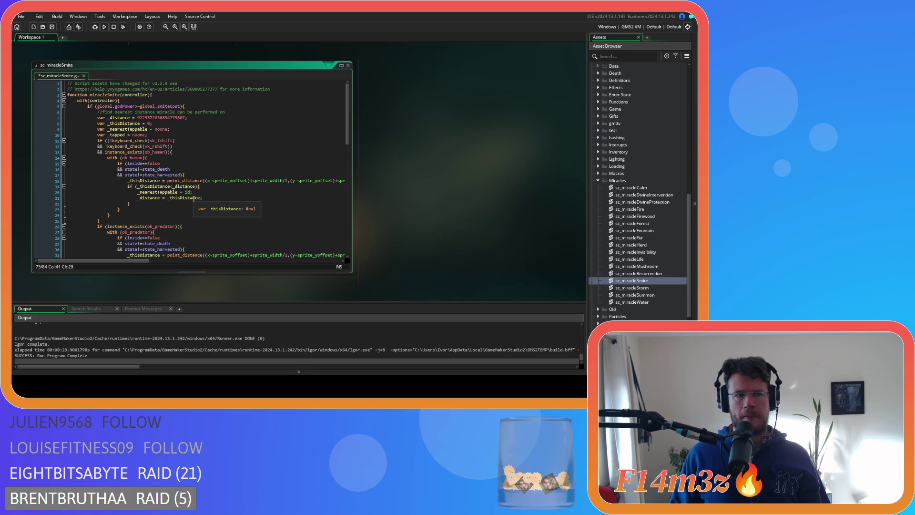
pyautogui.scroll(-15, 193, 199)
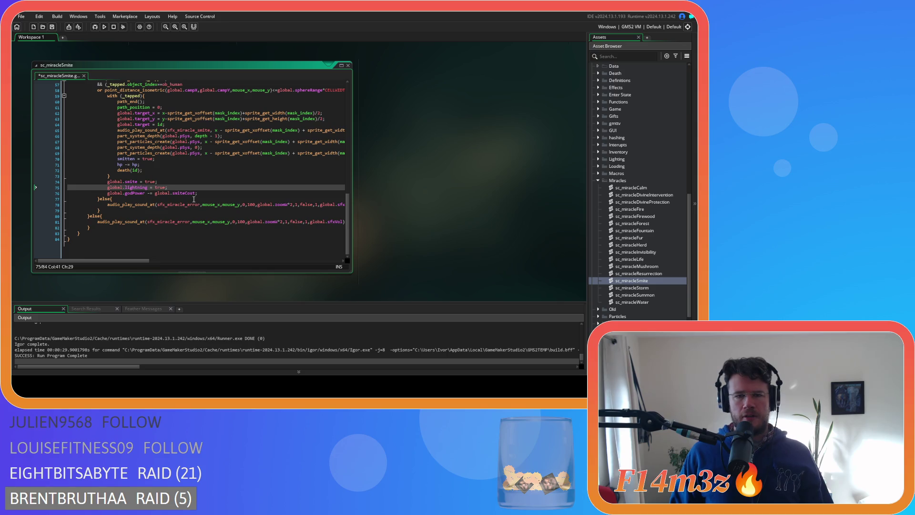
pyautogui.scroll(3, 646, 177)
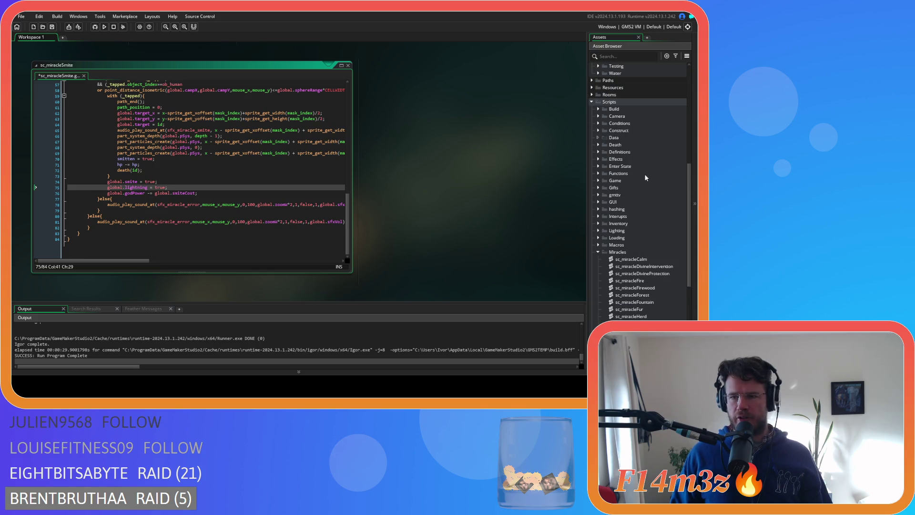
pyautogui.moveTo(348, 229)
pyautogui.mouseDown()
pyautogui.moveTo(352, 104)
pyautogui.moveTo(345, 225)
pyautogui.mouseUp()
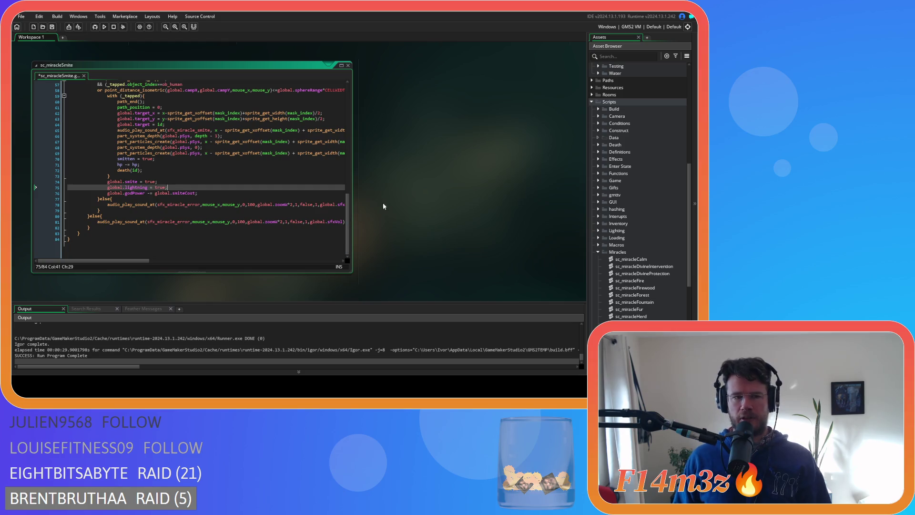
pyautogui.scroll(9, 662, 158)
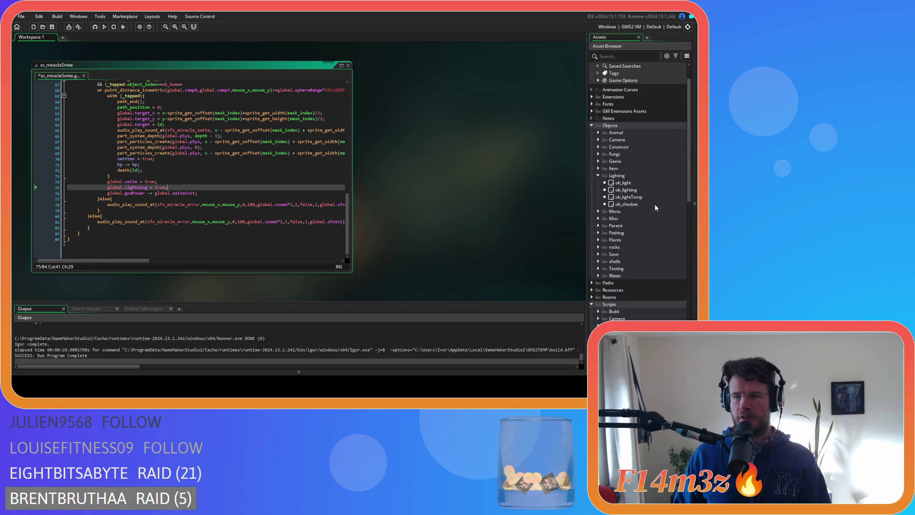
pyautogui.doubleClick(624, 190)
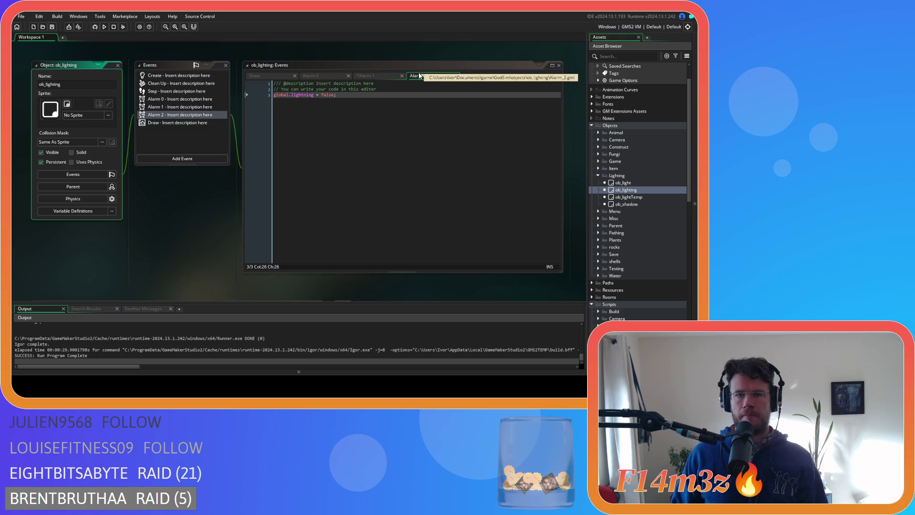
# - Cut the Alarm 2 event out of ob_lighting
pyautogui.click(419, 78)
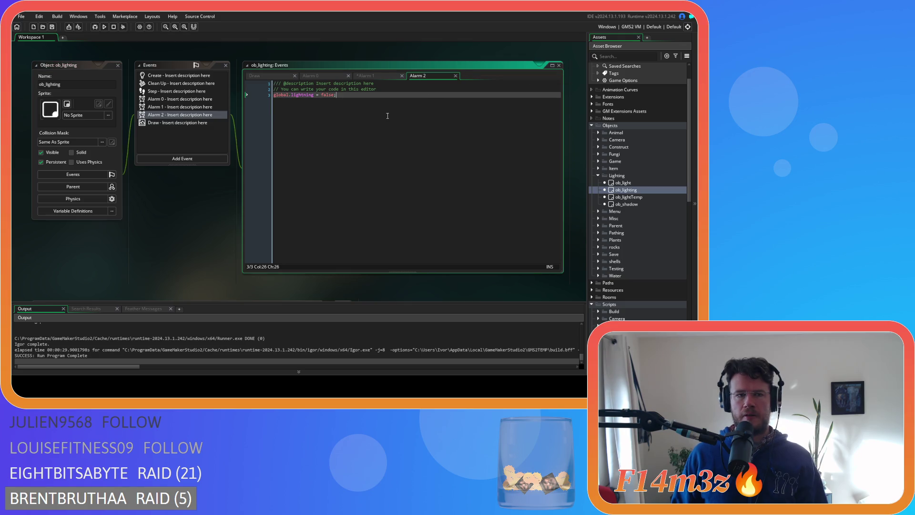
pyautogui.rightClick(165, 117)
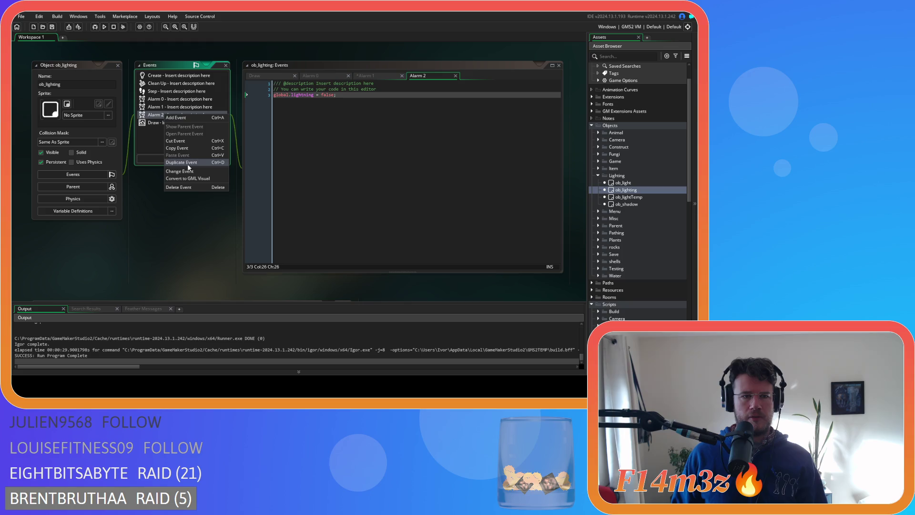
pyautogui.click(205, 188)
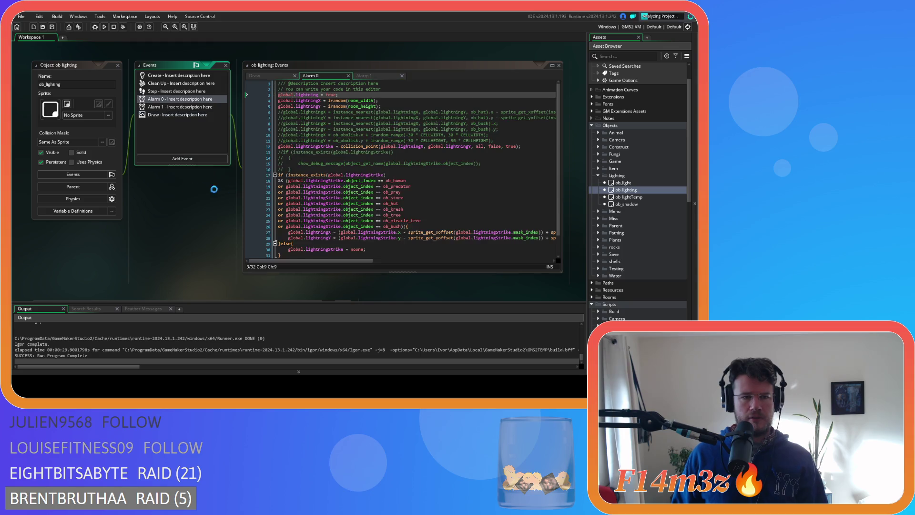
# - Paste the lightning-reset code into a new Alarm 3 event in ob_controller
pyautogui.click(598, 175)
pyautogui.click(598, 154)
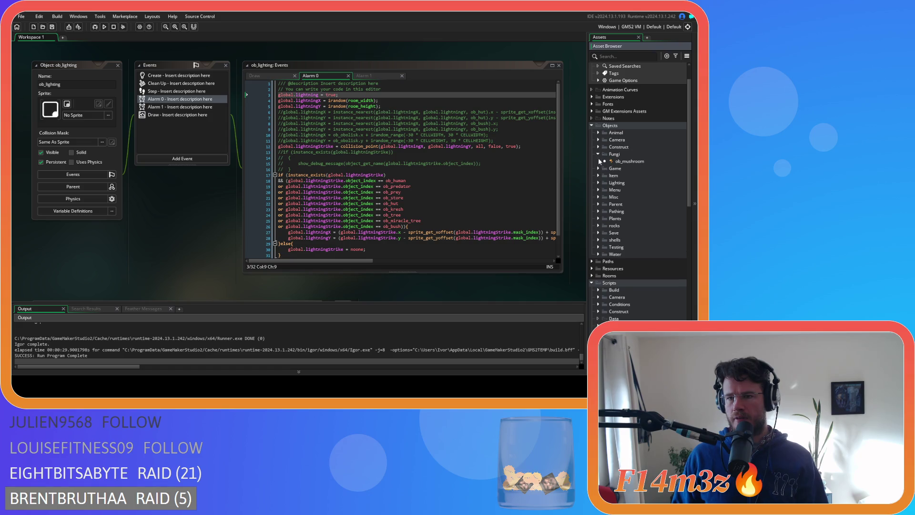
pyautogui.click(598, 154)
pyautogui.click(599, 161)
pyautogui.doubleClick(628, 168)
pyautogui.scroll(-2, 191, 143)
pyautogui.click(188, 185)
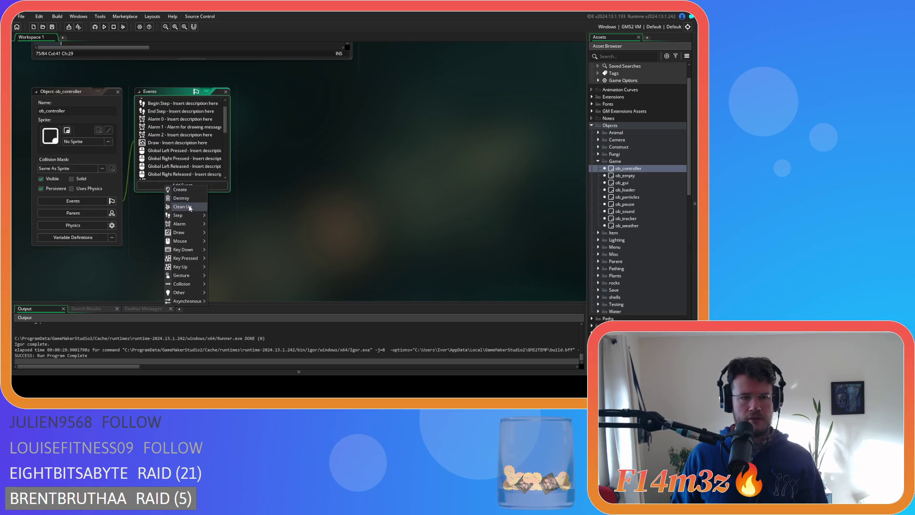
pyautogui.moveTo(199, 226)
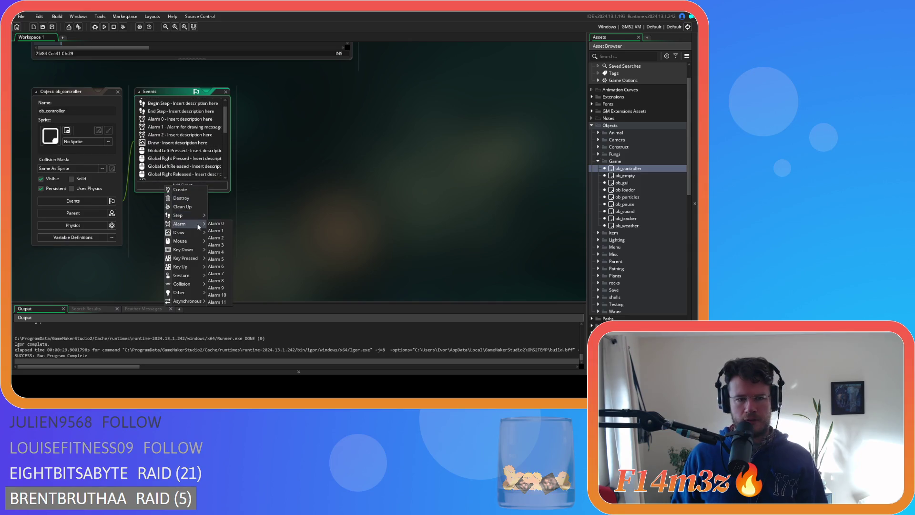
pyautogui.click(226, 245)
pyautogui.write('global.lightning = false;')
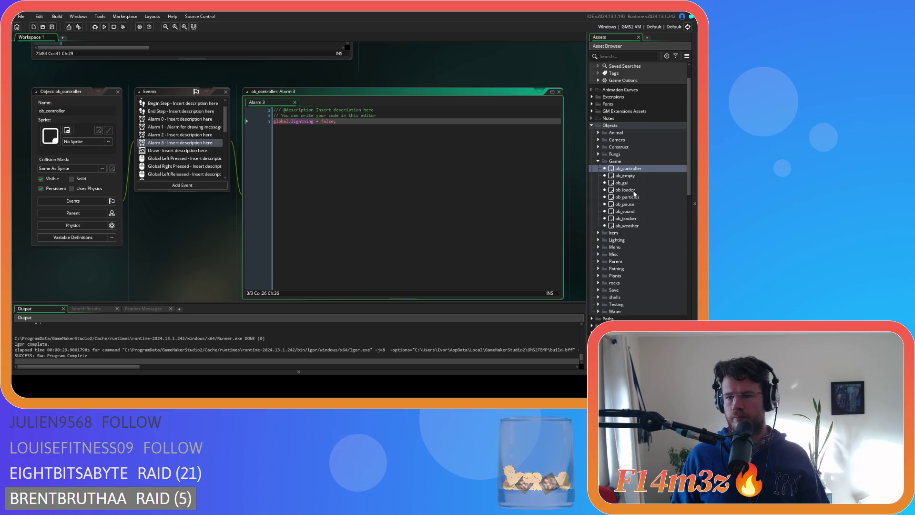
# - Reopen ob_lighting and copy its alarm-scheduling line
pyautogui.click(598, 240)
pyautogui.doubleClick(625, 254)
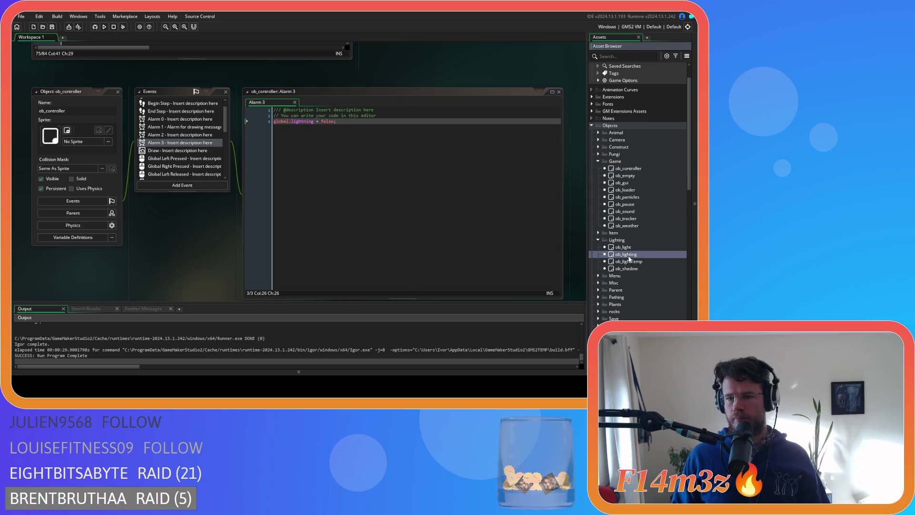
pyautogui.moveTo(356, 244); pyautogui.dragTo(247, 244)
pyautogui.hotkey('ctrl', 'shift', 'w')
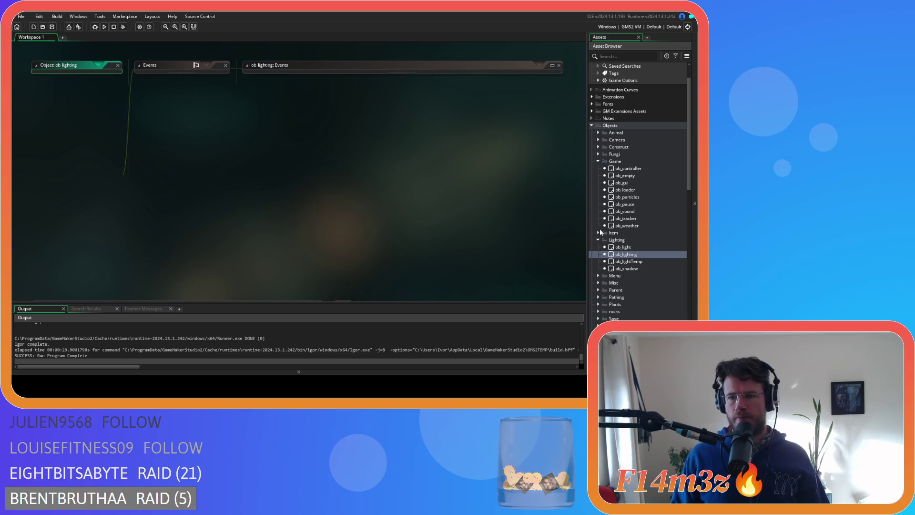
# - Add alarm[1] = irandom_range(3, 5); after the lightning flag in sc_miracleSmite and run the game
pyautogui.click(628, 169)
pyautogui.scroll(-15, 632, 176)
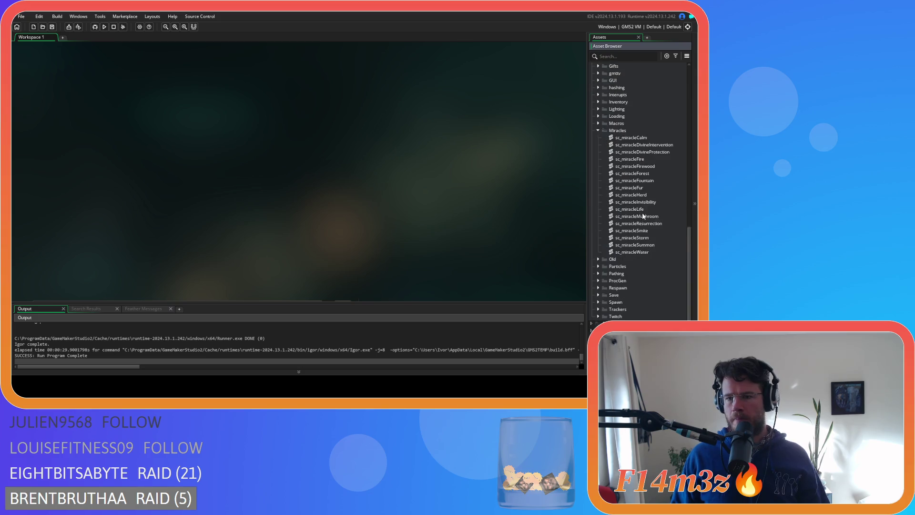
pyautogui.doubleClick(652, 203)
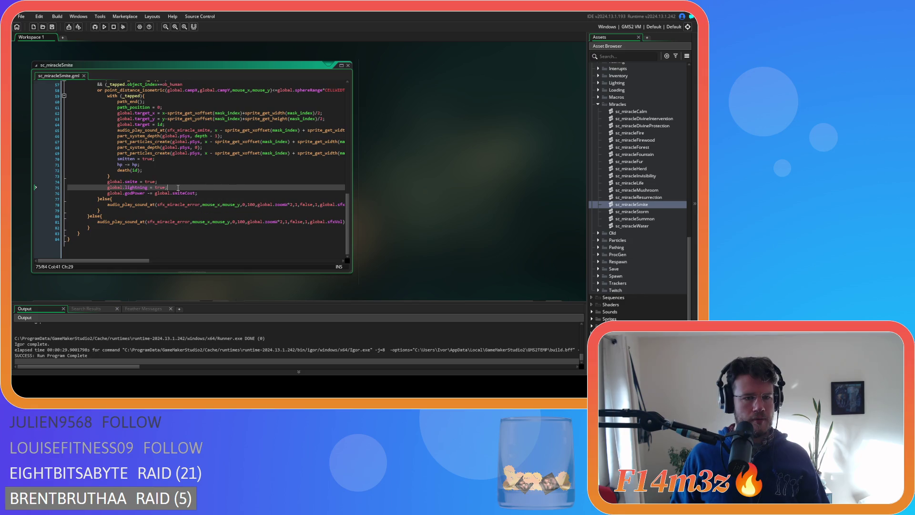
pyautogui.press('Return')
pyautogui.write('alarm[1] = irandom_range(3, 5);')
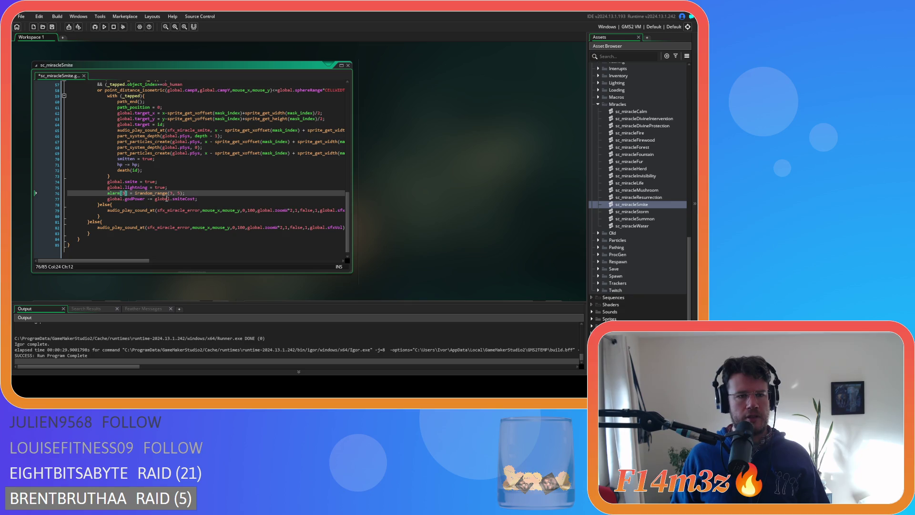
pyautogui.press('F5')
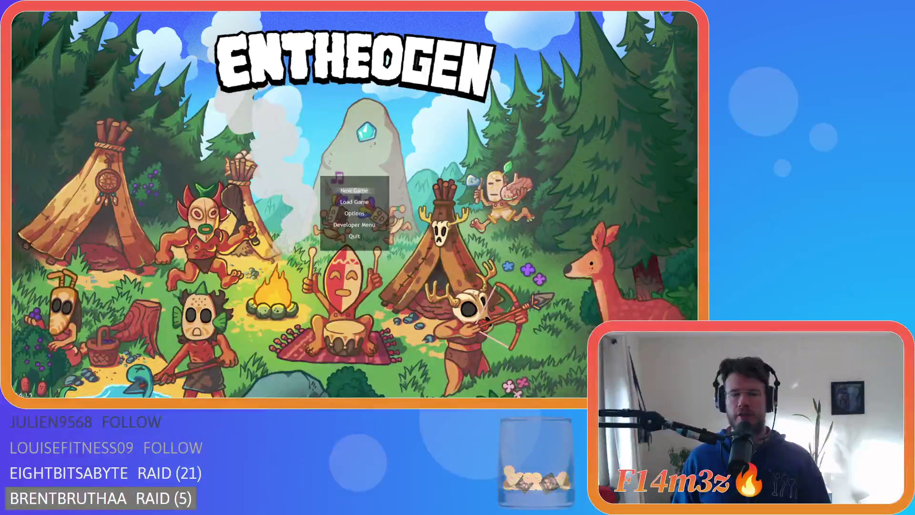
# - Load the saved game and smite villagers near the campfire and standing stone with lightning
pyautogui.press('Down')
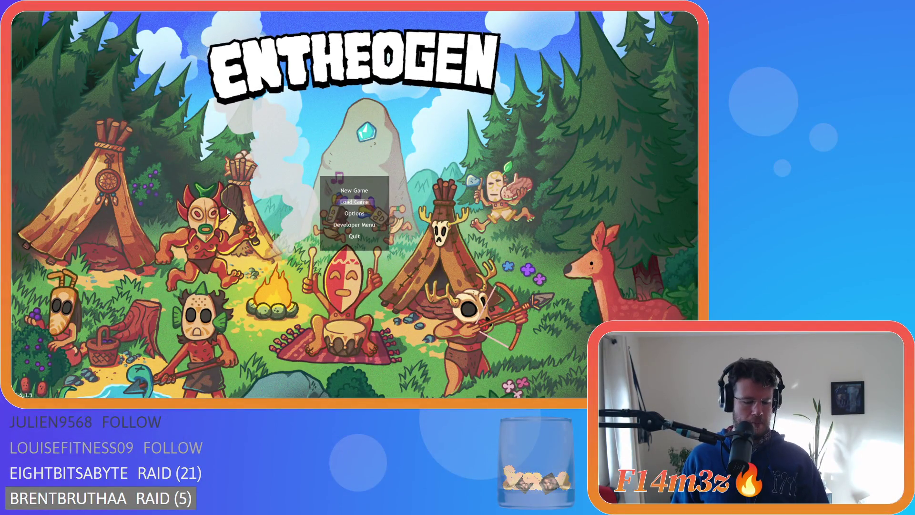
pyautogui.press('Return')
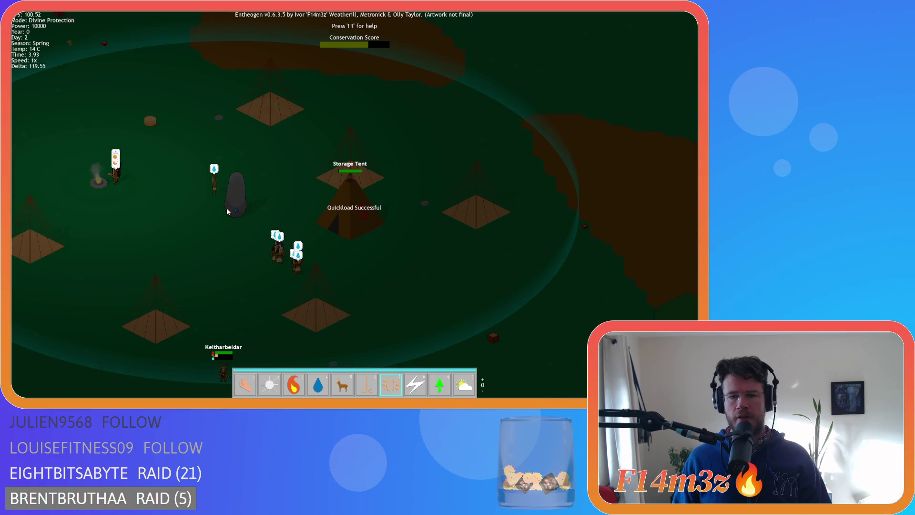
pyautogui.click(352, 298)
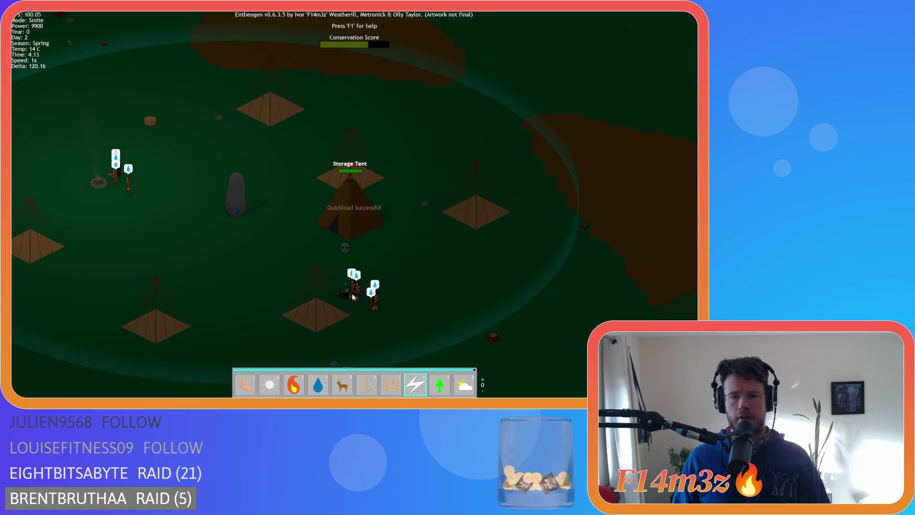
pyautogui.click(381, 313)
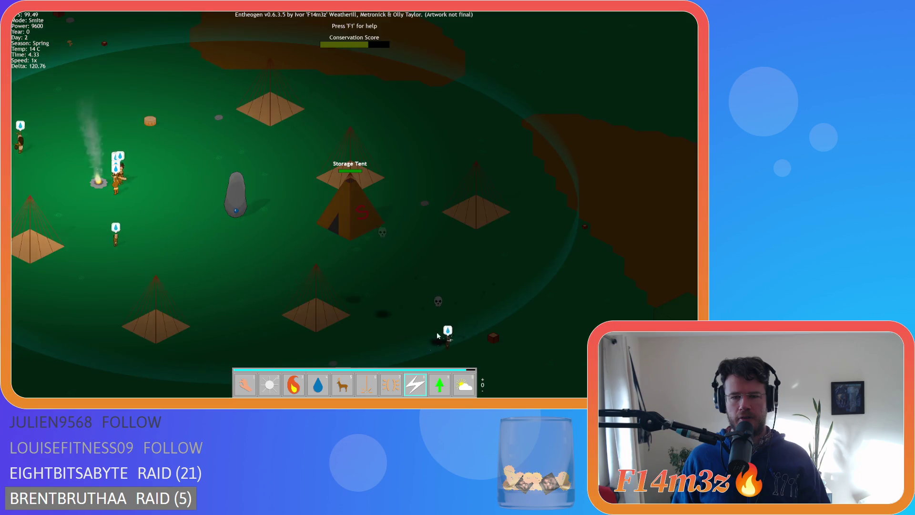
pyautogui.click(149, 255)
pyautogui.click(179, 212)
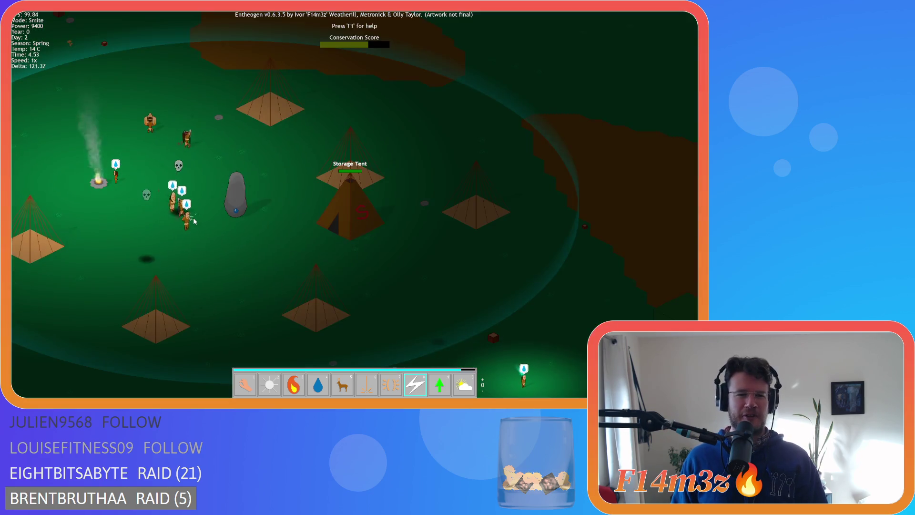
pyautogui.click(202, 235)
pyautogui.click(256, 250)
pyautogui.click(324, 129)
pyautogui.click(279, 253)
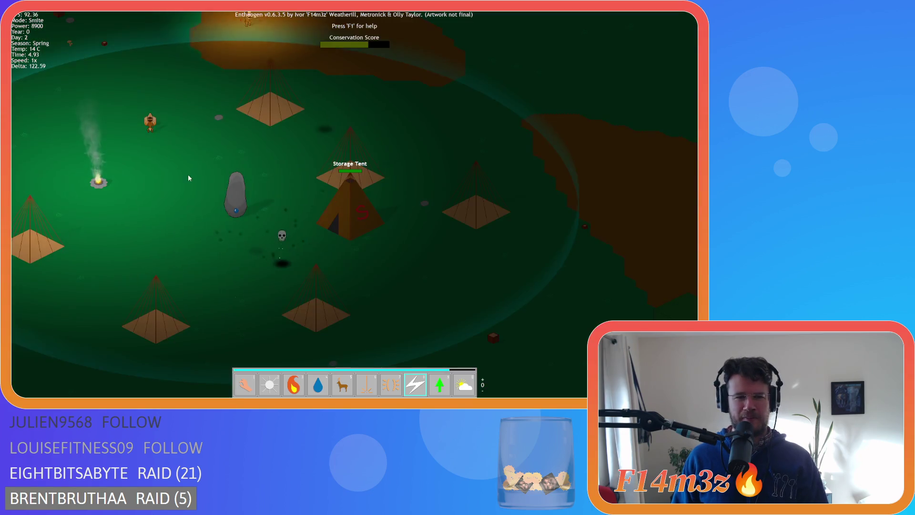
pyautogui.click(153, 127)
# - Pan across the map, striking more villagers including those by the Storage Tent
pyautogui.press('w')
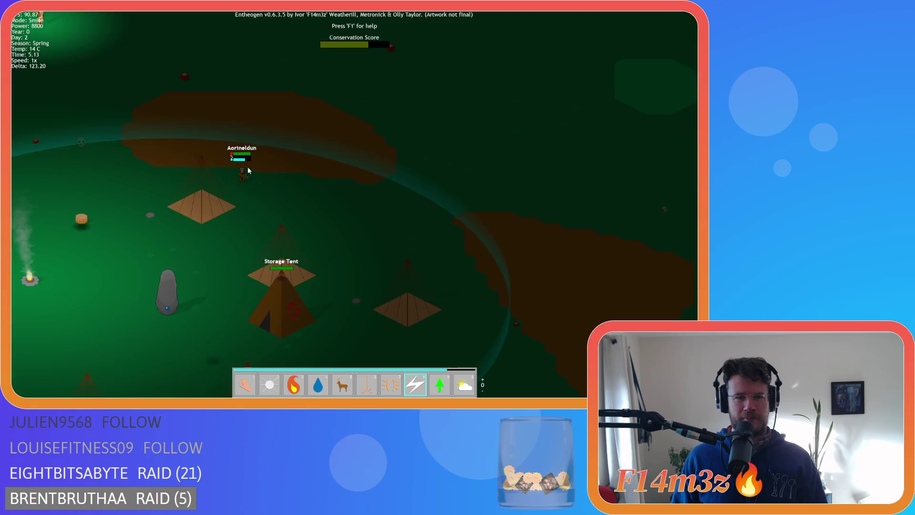
pyautogui.click(243, 151)
pyautogui.press('a')
pyautogui.click(282, 139)
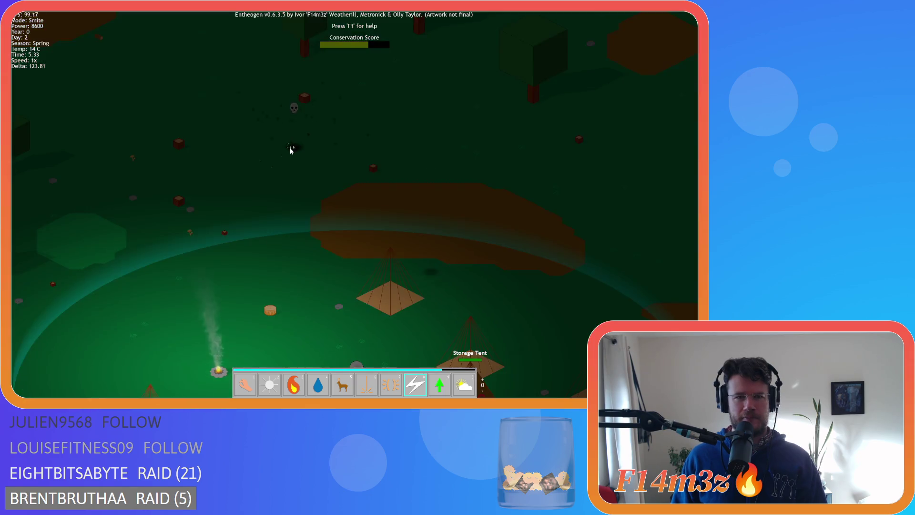
pyautogui.press('d')
pyautogui.click(219, 153)
pyautogui.press('a')
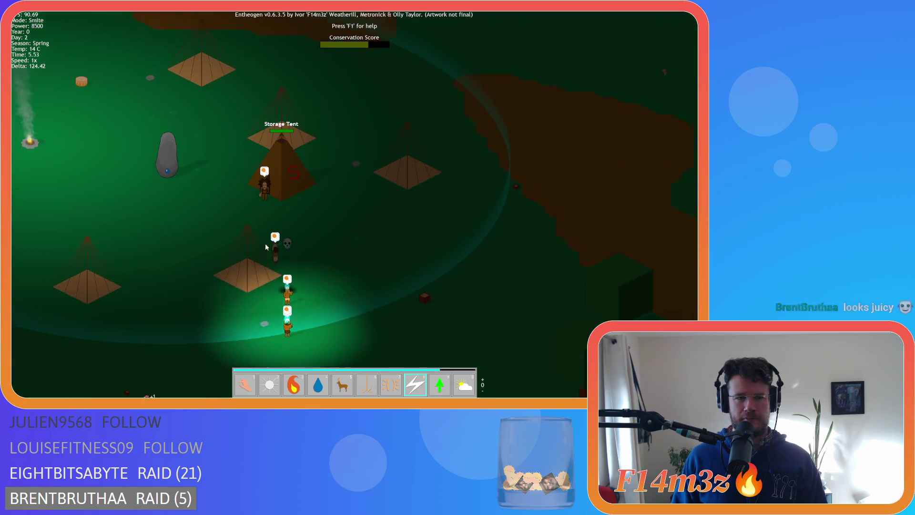
pyautogui.click(288, 249)
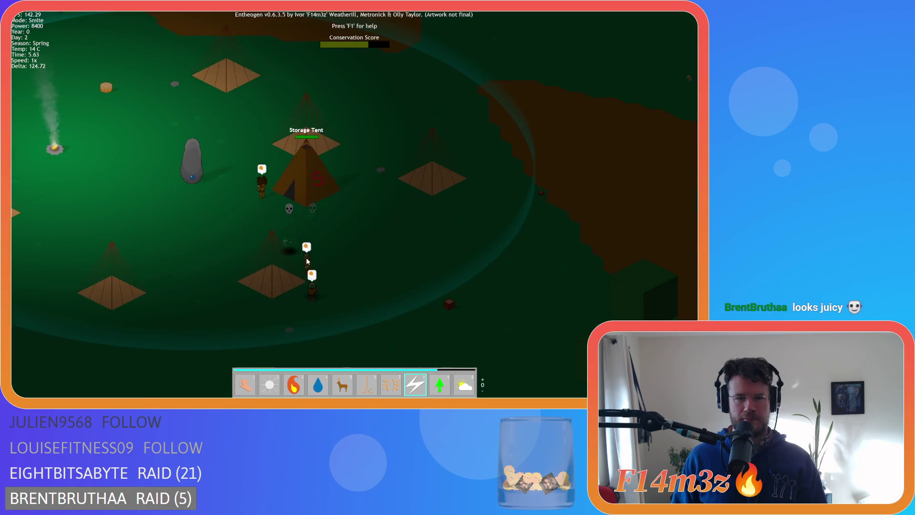
pyautogui.click(302, 265)
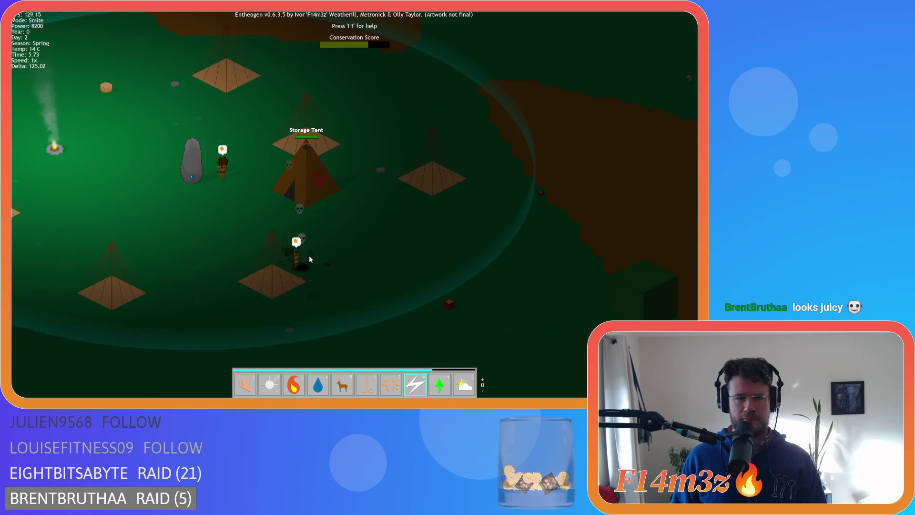
pyautogui.click(288, 226)
pyautogui.press('a')
pyautogui.press('s')
pyautogui.click(240, 241)
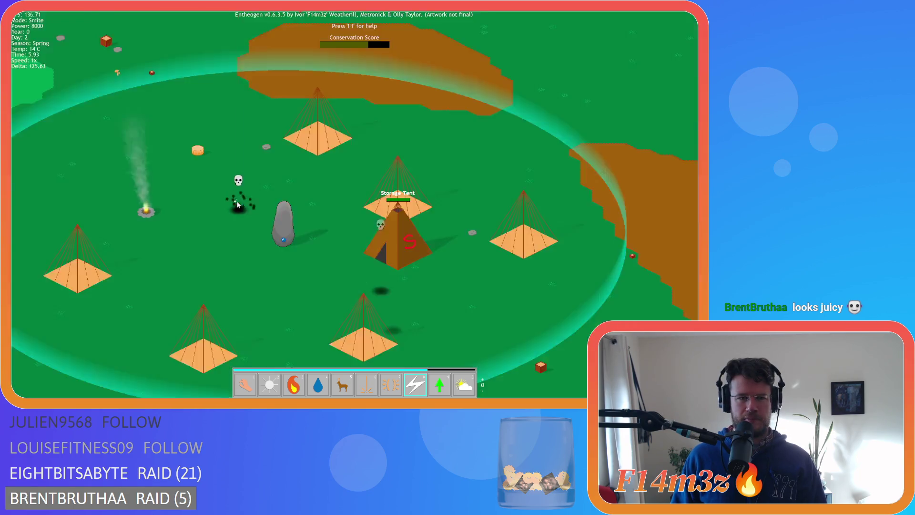
# - Strike the creatures beside the white cube, the skull area, and the last tribe member
pyautogui.click(498, 285)
pyautogui.click(508, 286)
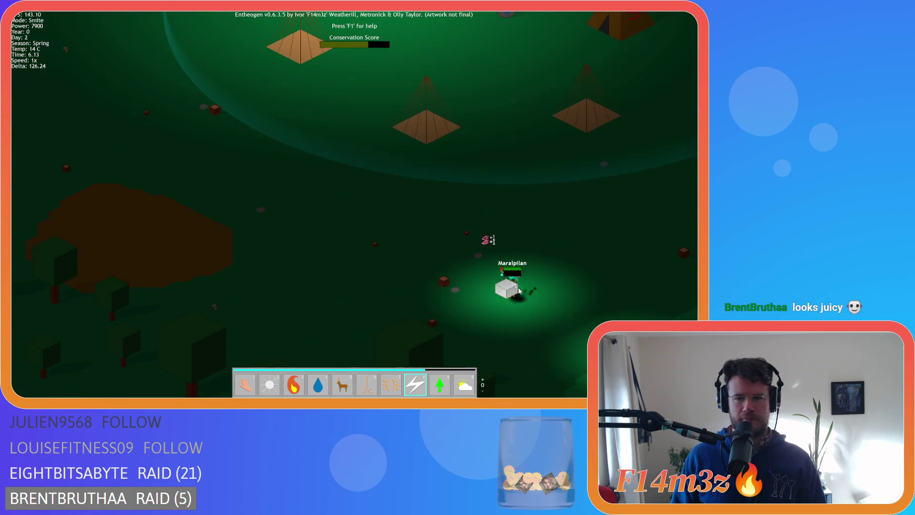
pyautogui.press('d')
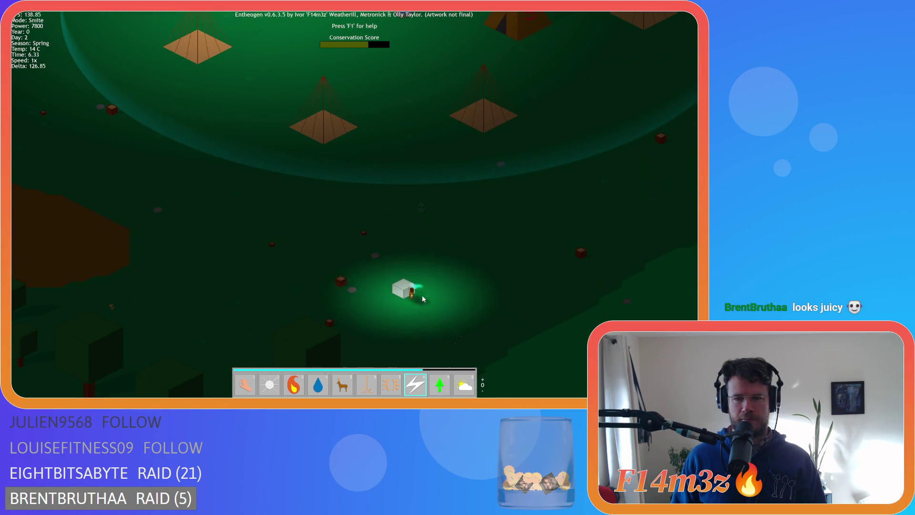
pyautogui.click(361, 269)
pyautogui.press('w')
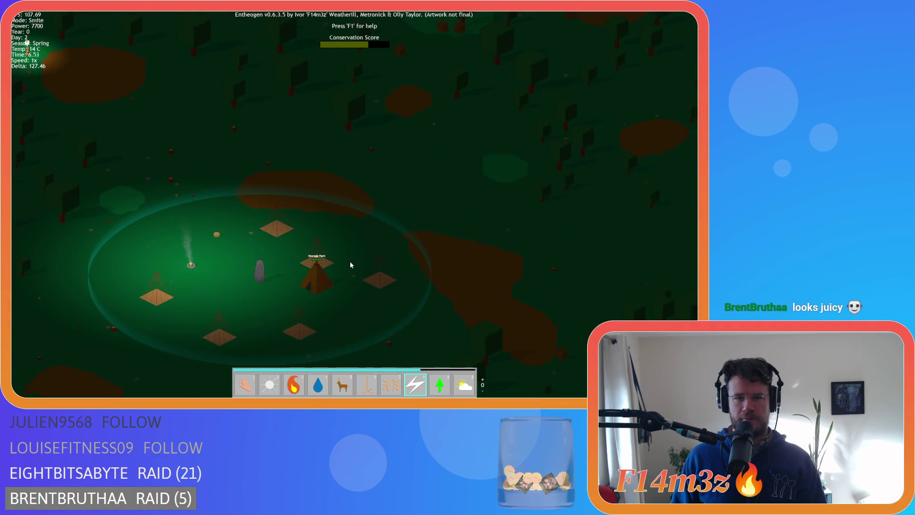
pyautogui.press('a')
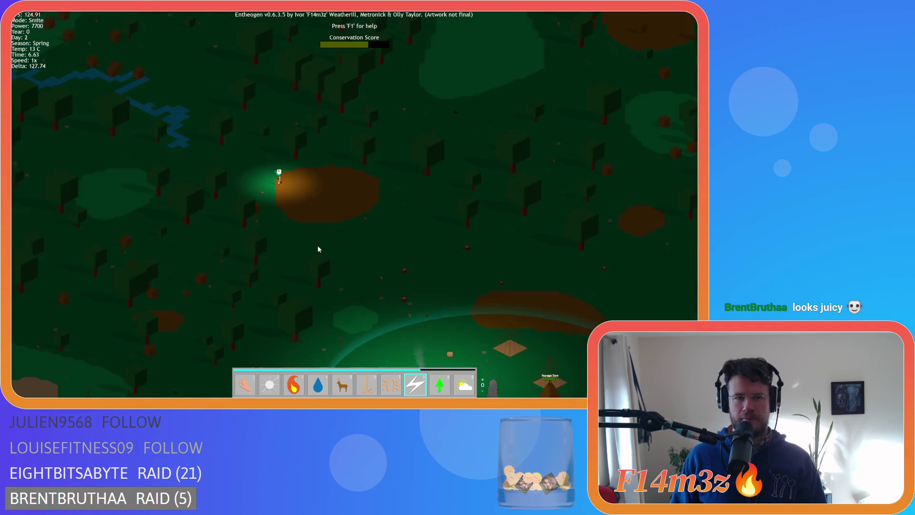
pyautogui.scroll(3, 317, 245)
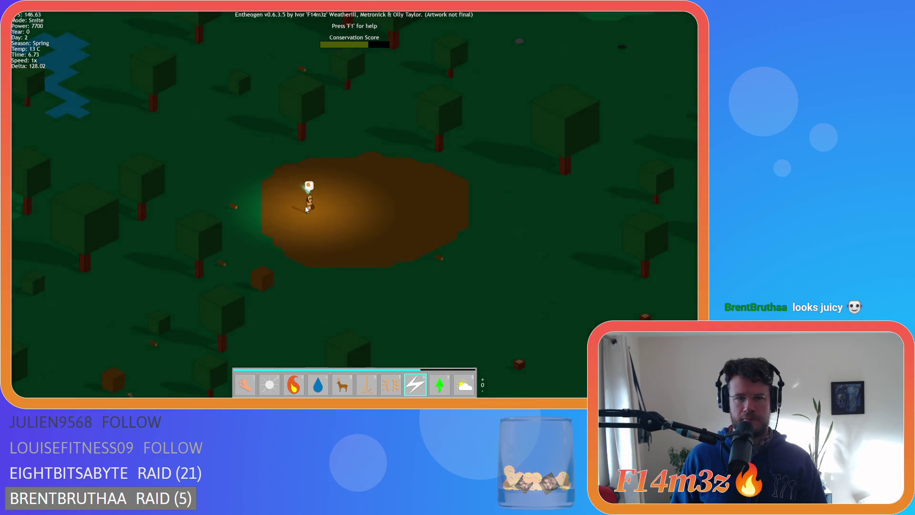
pyautogui.click(305, 206)
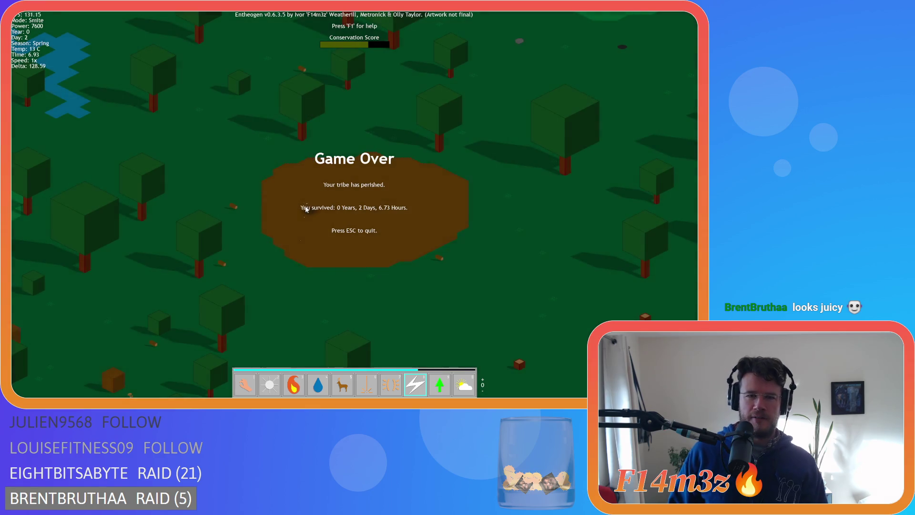
# - Switch the god power to Hand, then quit from the Game Over screen
pyautogui.press('w')
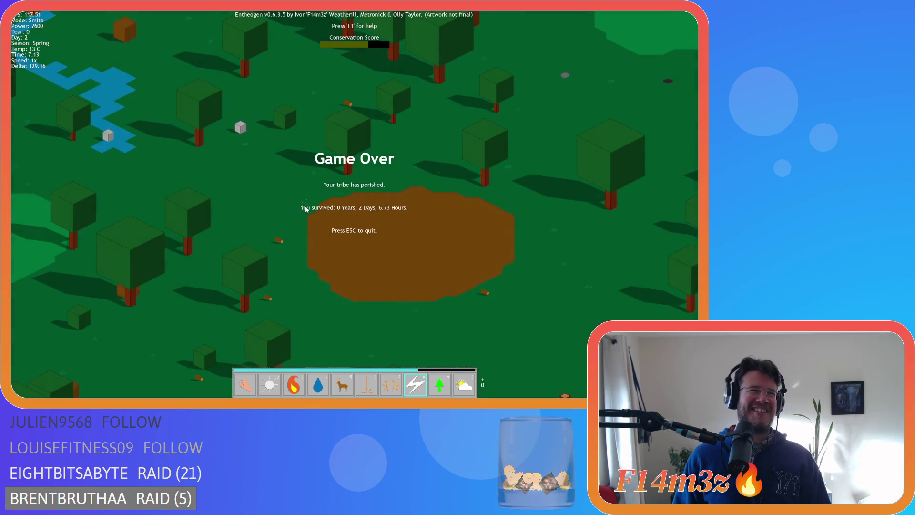
pyautogui.press('1')
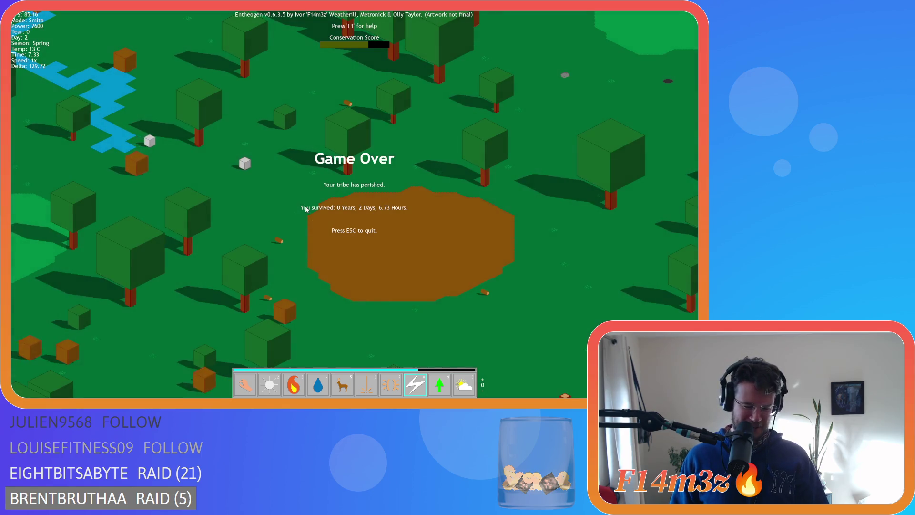
pyautogui.press('Escape')
pyautogui.press('Return')
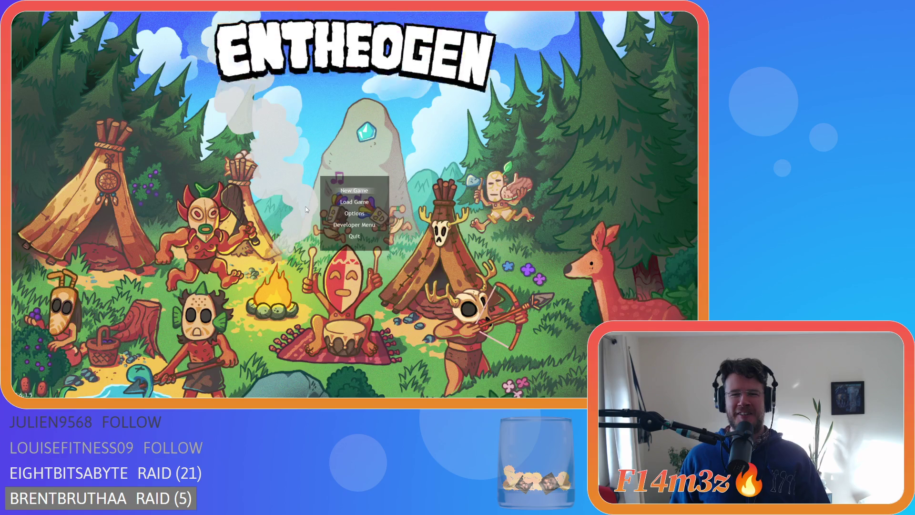
# - Review lines 75–77 of sc_miracleSmite, including the alarm and godPower lines
pyautogui.click(259, 189)
pyautogui.click(200, 192)
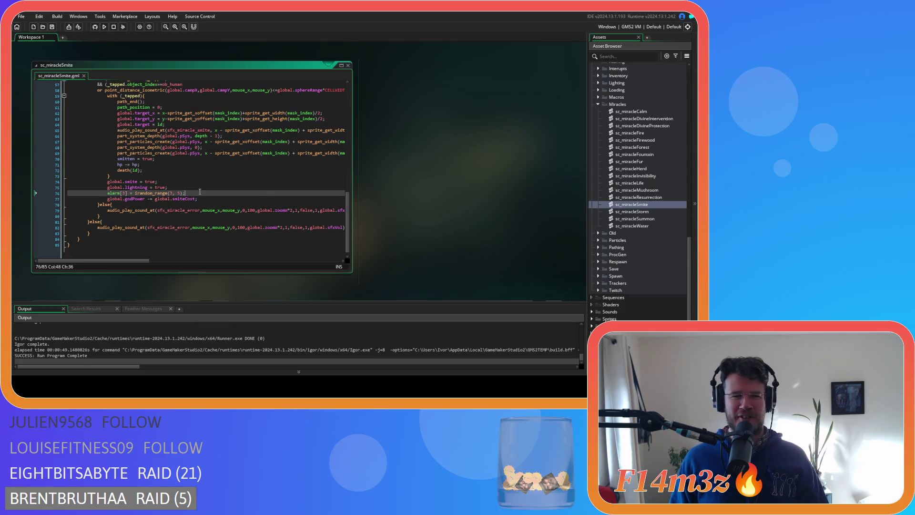
pyautogui.scroll(3, 341, 220)
pyautogui.scroll(-4, 341, 220)
pyautogui.scroll(1, 341, 220)
pyautogui.click(253, 194)
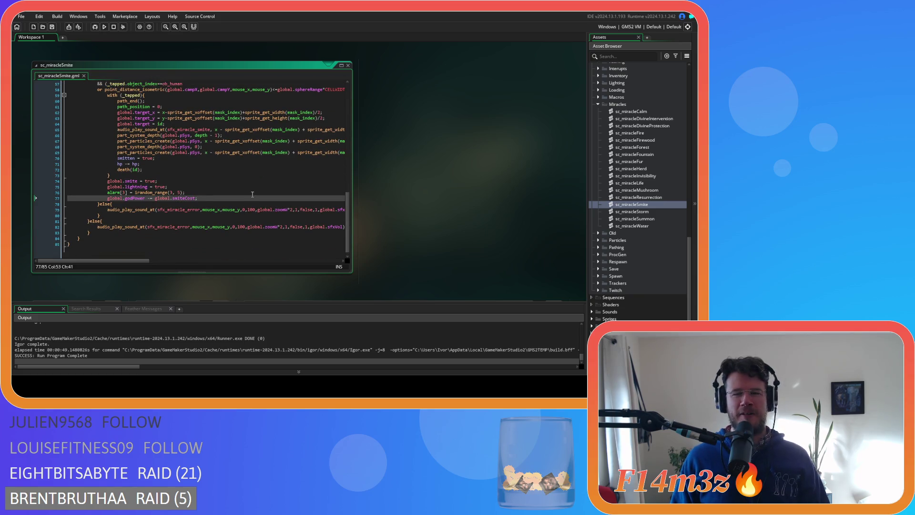
# - Close the sc_miracleSmite editor and collapse the Scripts and Objects folders
pyautogui.click(348, 66)
pyautogui.scroll(5, 590, 124)
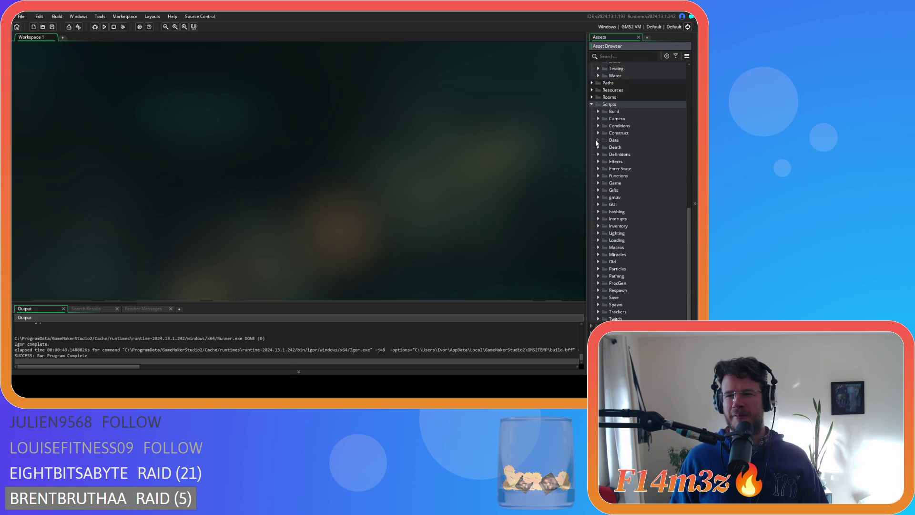
pyautogui.click(591, 109)
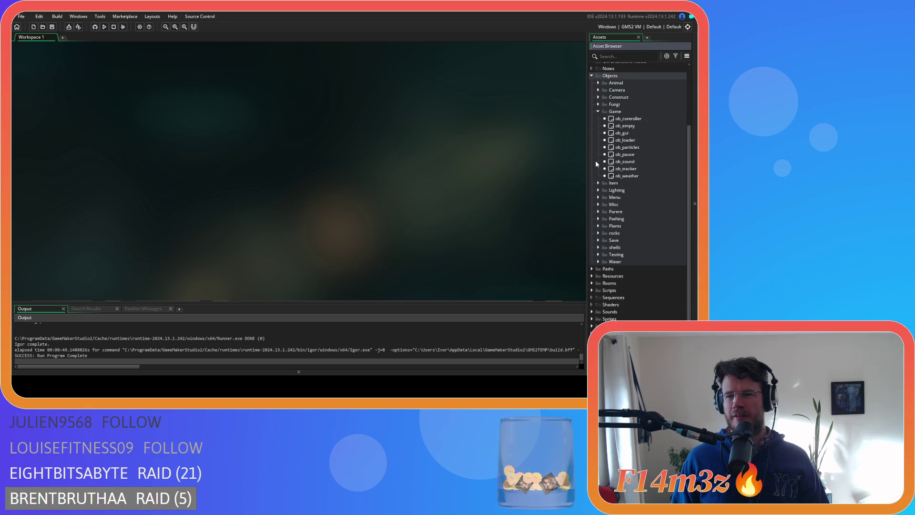
pyautogui.scroll(4, 596, 160)
pyautogui.doubleClick(592, 142)
pyautogui.click(593, 142)
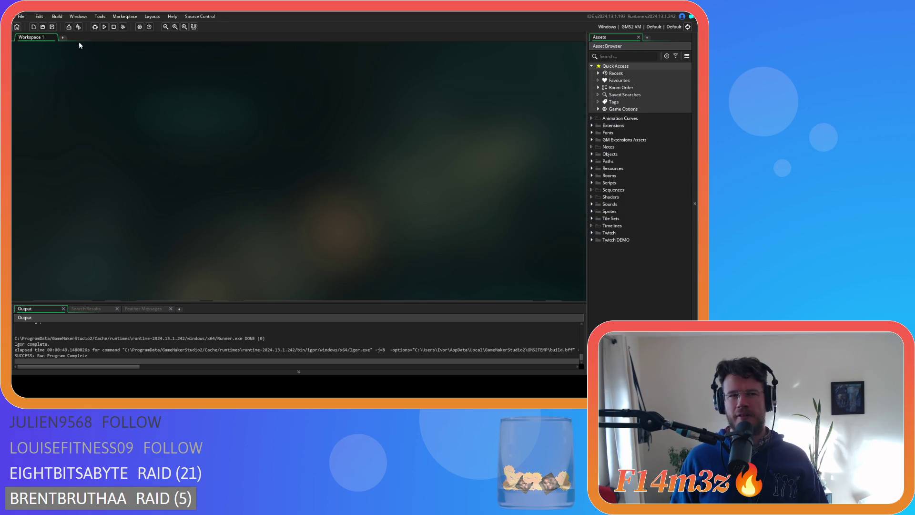
pyautogui.click(52, 27)
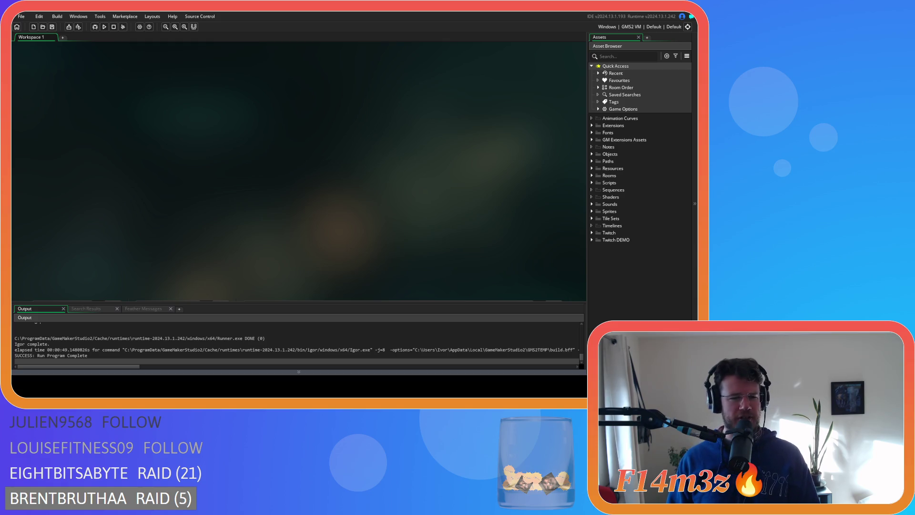
pyautogui.click(592, 155)
# - Open ob_human from the Objects > Animal > Human folder
pyautogui.click(598, 161)
pyautogui.click(605, 169)
pyautogui.click(619, 178)
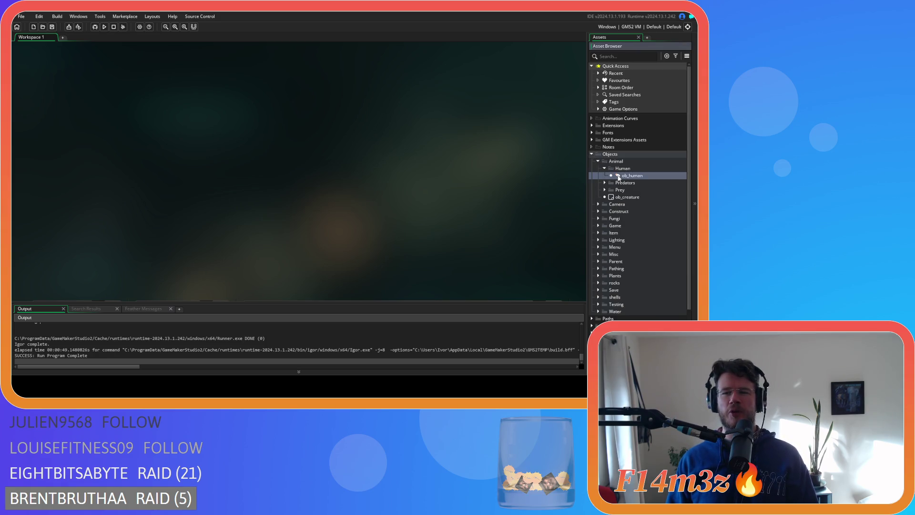
pyautogui.doubleClick(619, 178)
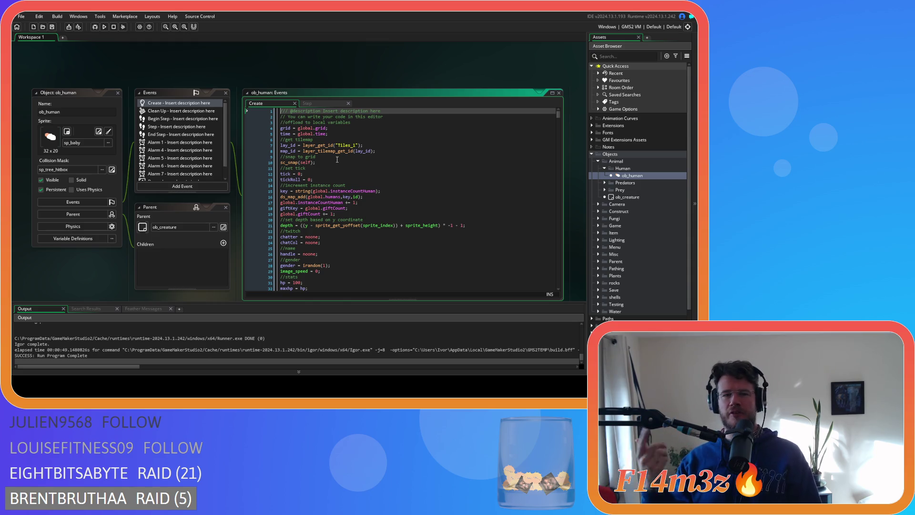
# - Read through ob_human's Create event variables, from giftKey and INT = 6 to the pregnant flag
pyautogui.click(337, 160)
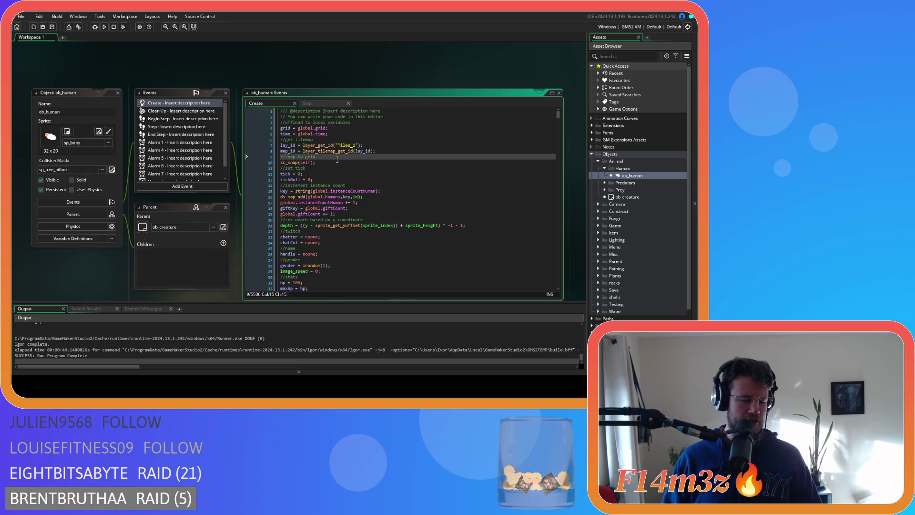
pyautogui.scroll(-2, 329, 187)
pyautogui.click(375, 168)
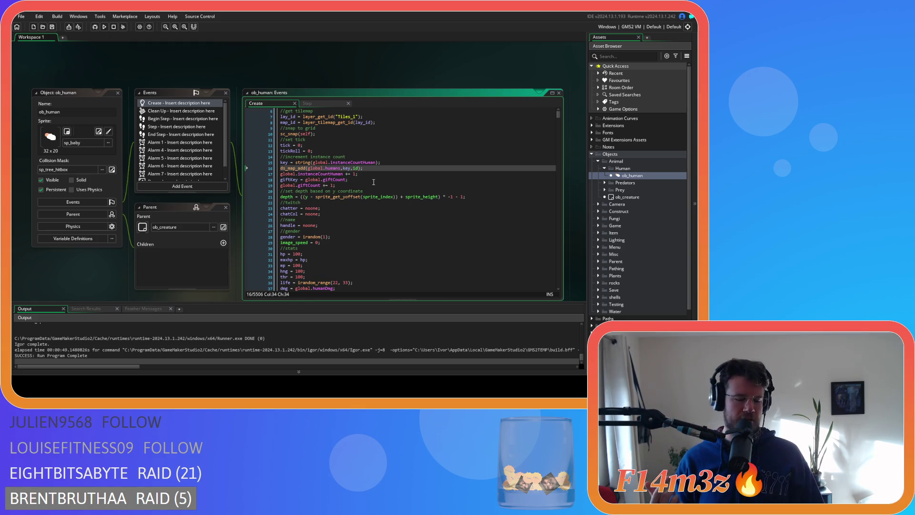
pyautogui.click(373, 182)
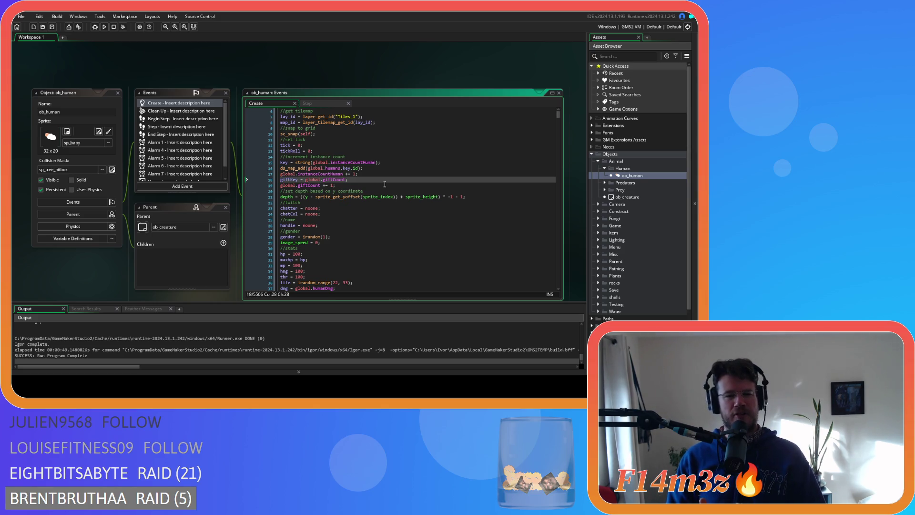
pyautogui.click(369, 185)
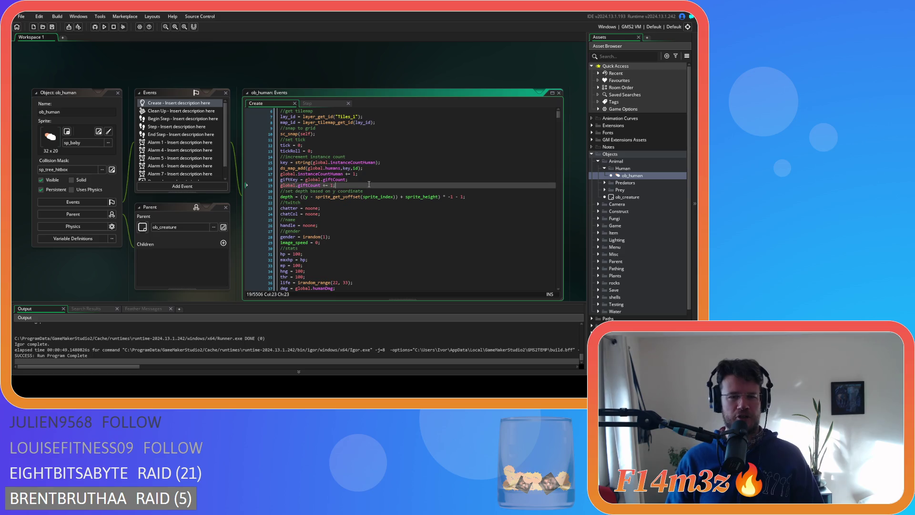
pyautogui.click(378, 191)
pyautogui.click(356, 225)
pyautogui.scroll(-7, 356, 228)
pyautogui.click(392, 229)
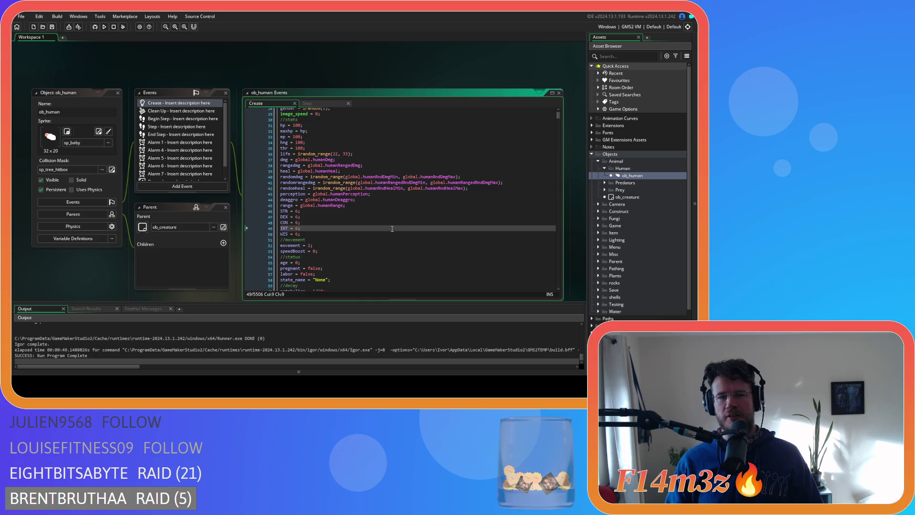
pyautogui.scroll(-3, 391, 229)
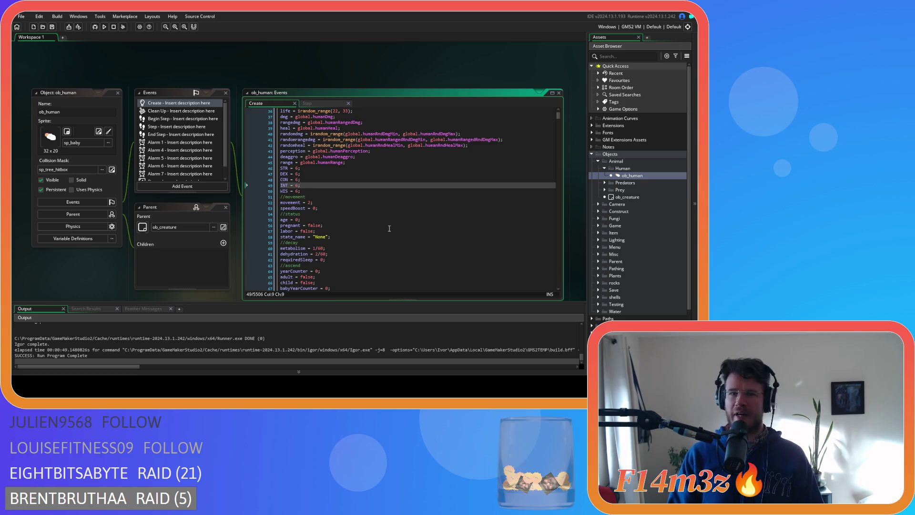
pyautogui.click(352, 216)
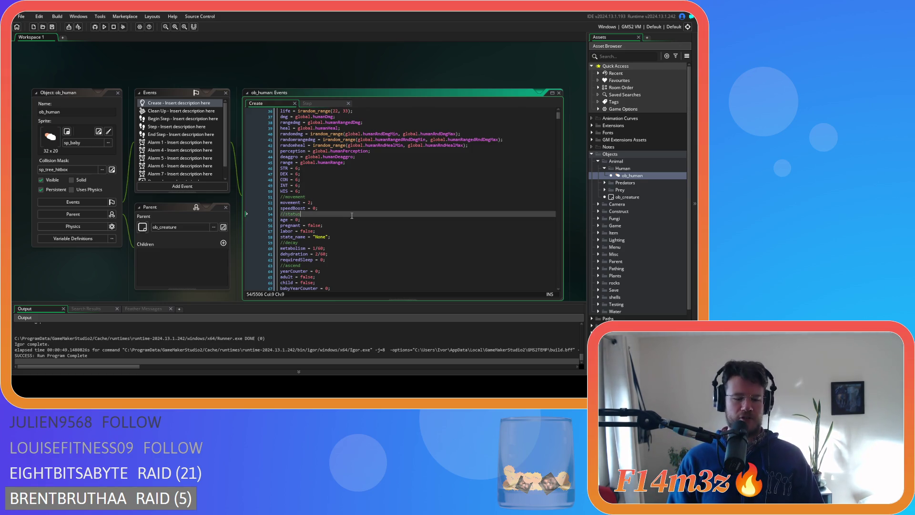
pyautogui.click(348, 226)
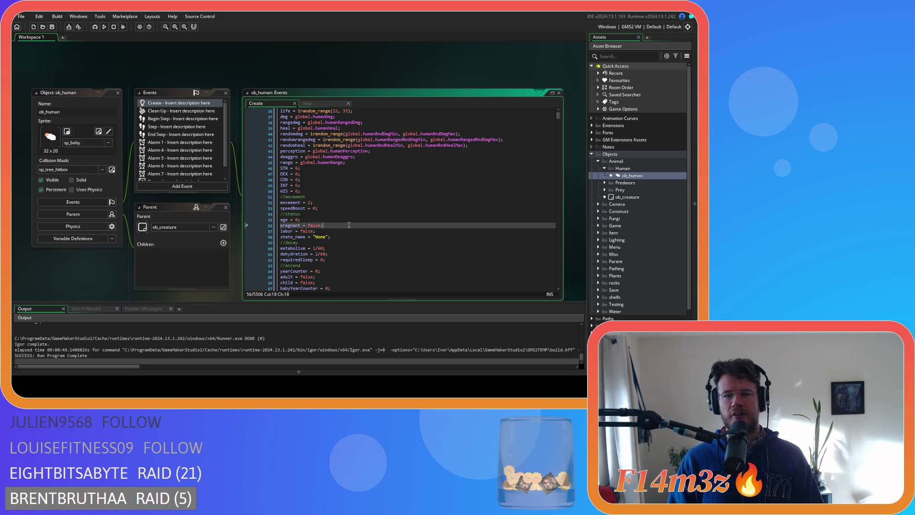
pyautogui.scroll(-5, 348, 227)
# - Search ob_human's Create code for state_hunt and locate the prey-range check on line 2508
pyautogui.click(427, 229)
pyautogui.hotkey('ctrl', 'f')
pyautogui.write('s')
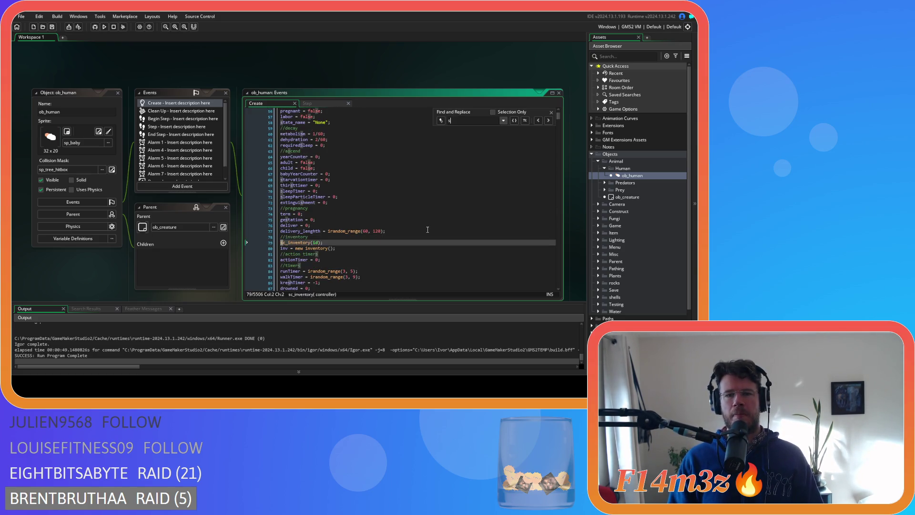
pyautogui.write('tate_')
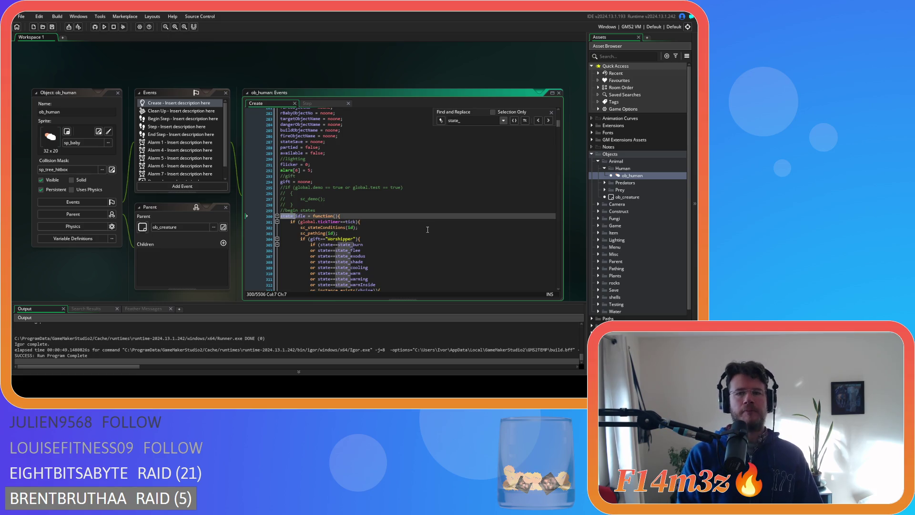
pyautogui.write('h')
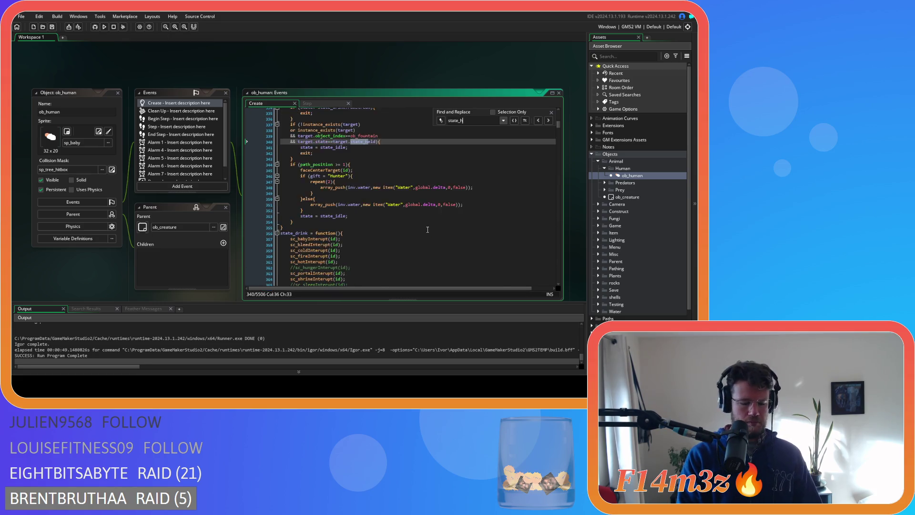
pyautogui.write('unt')
pyautogui.click(508, 232)
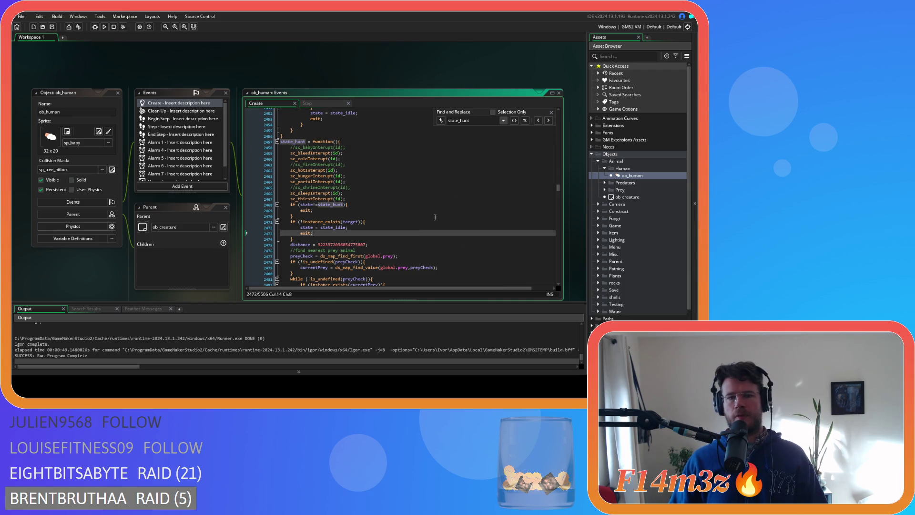
pyautogui.click(551, 113)
pyautogui.scroll(-20, 463, 202)
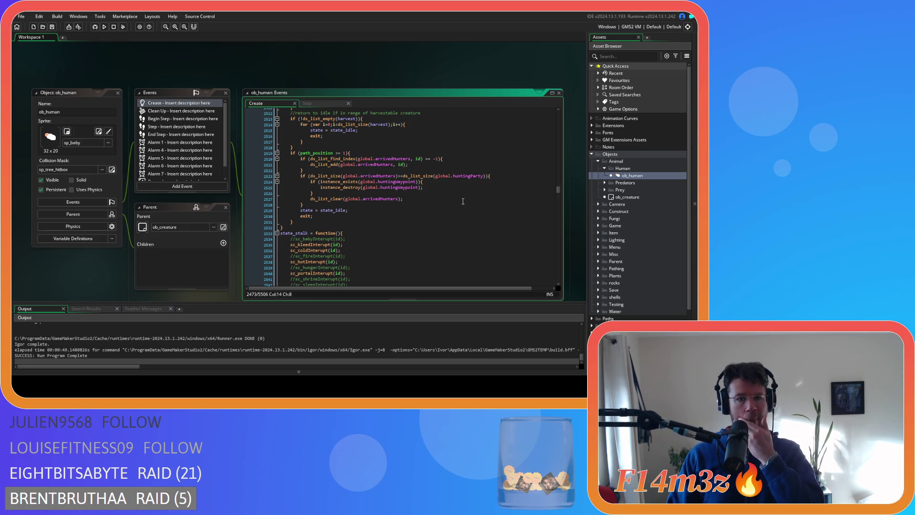
pyautogui.scroll(3, 463, 201)
pyautogui.scroll(1, 463, 202)
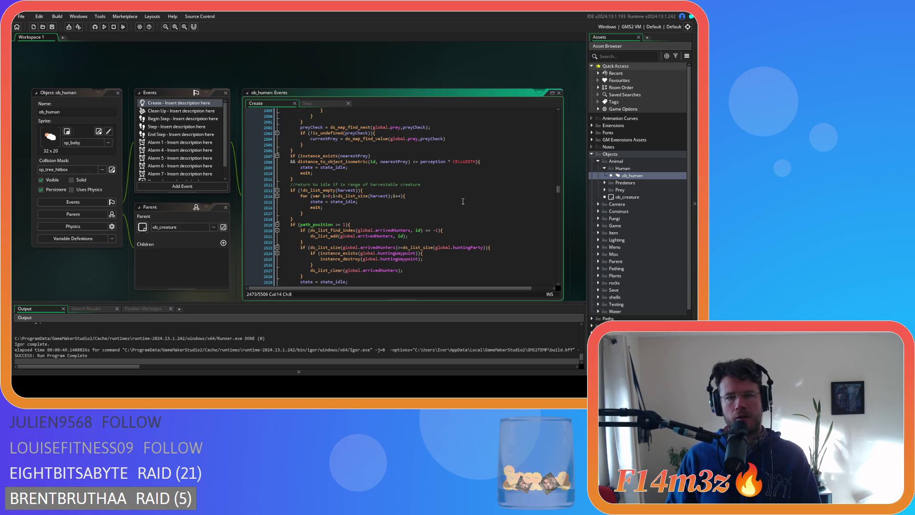
pyautogui.scroll(1, 463, 201)
pyautogui.scroll(-10, 462, 202)
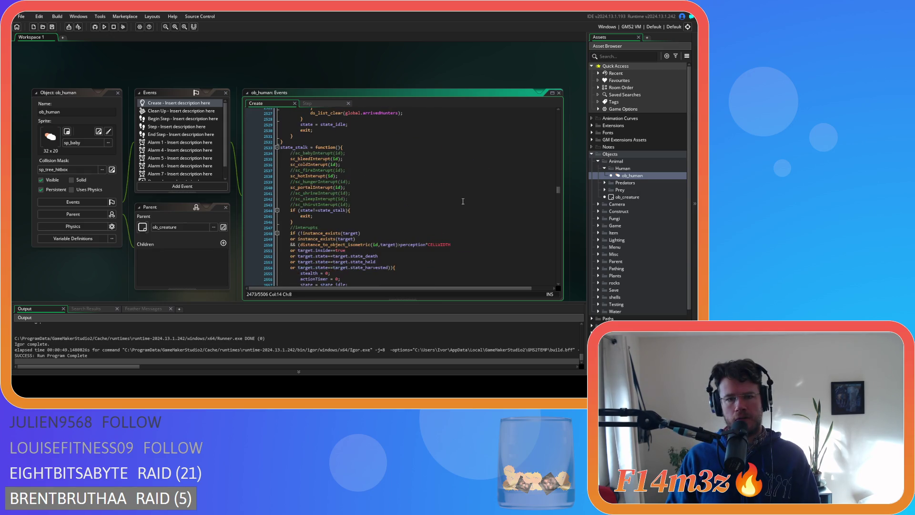
pyautogui.scroll(-10, 463, 201)
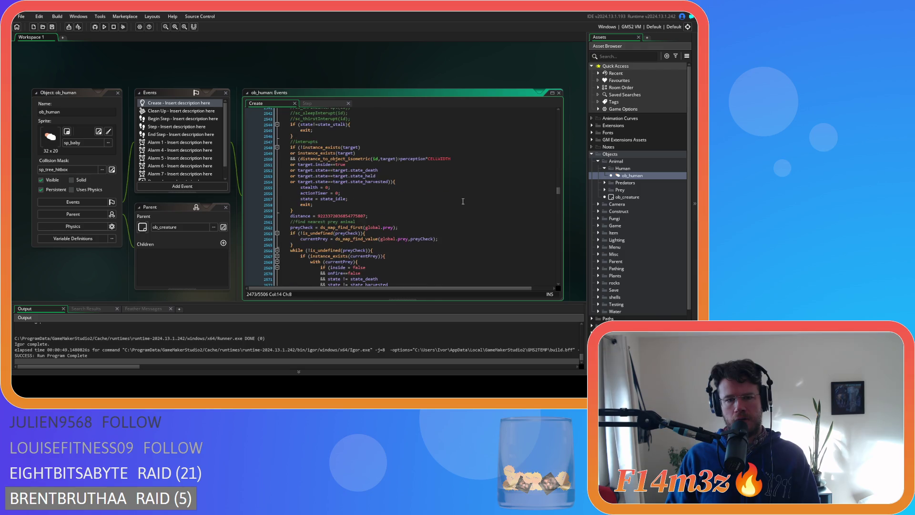
pyautogui.scroll(-8, 463, 201)
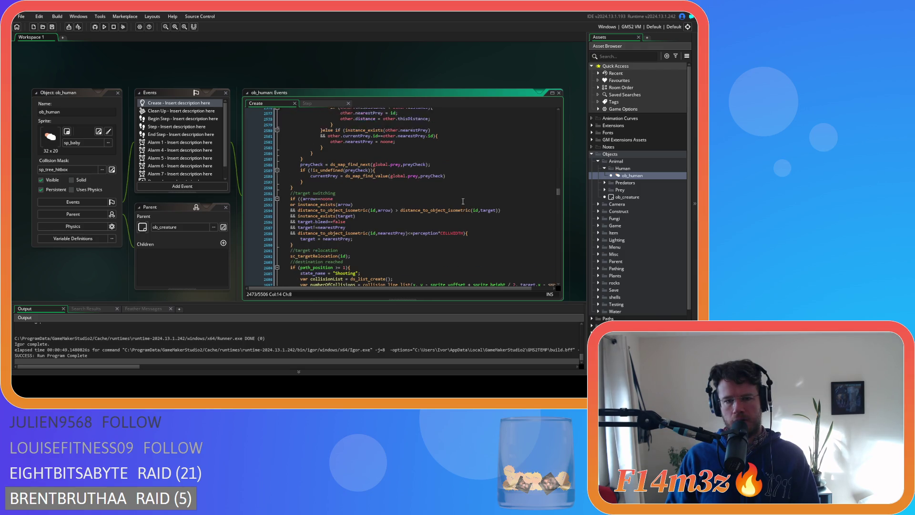
pyautogui.scroll(6, 463, 201)
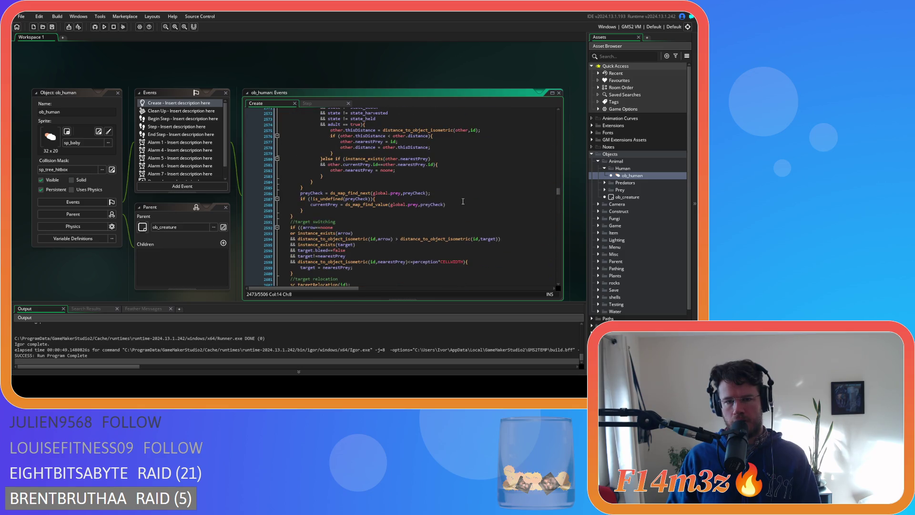
pyautogui.scroll(5, 463, 201)
pyautogui.scroll(3, 463, 201)
pyautogui.scroll(3, 460, 204)
pyautogui.scroll(3, 457, 206)
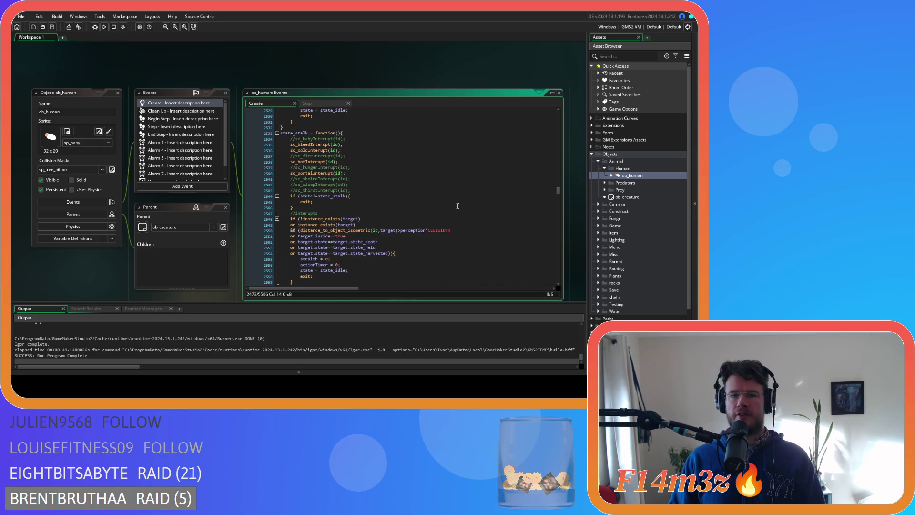
pyautogui.scroll(8, 424, 232)
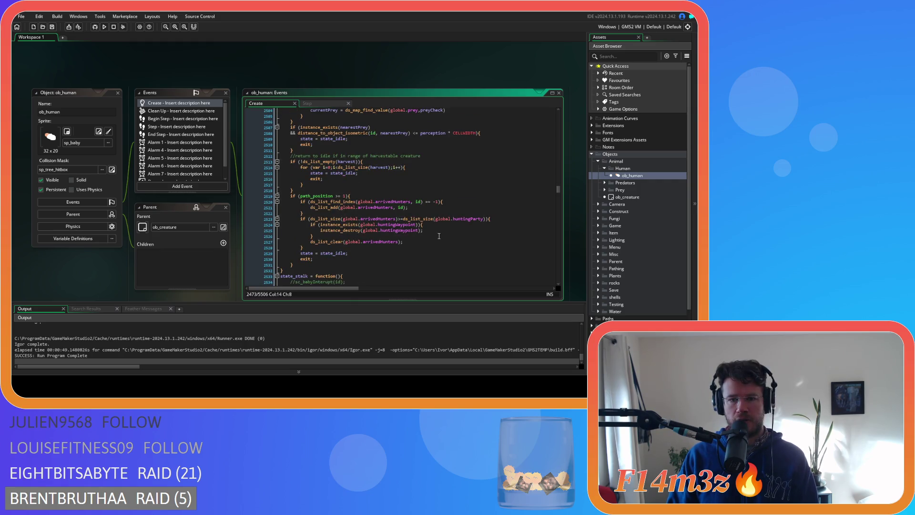
pyautogui.scroll(2, 439, 236)
pyautogui.scroll(-1, 439, 236)
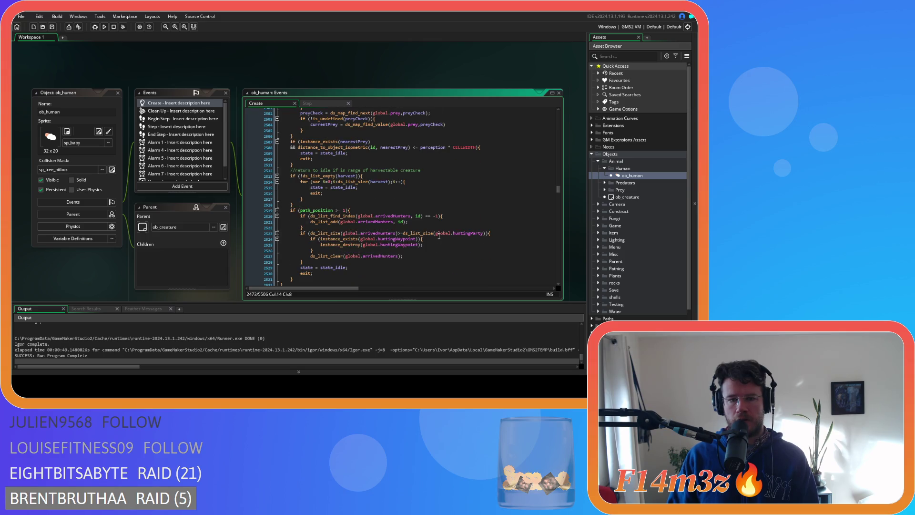
pyautogui.scroll(1, 439, 236)
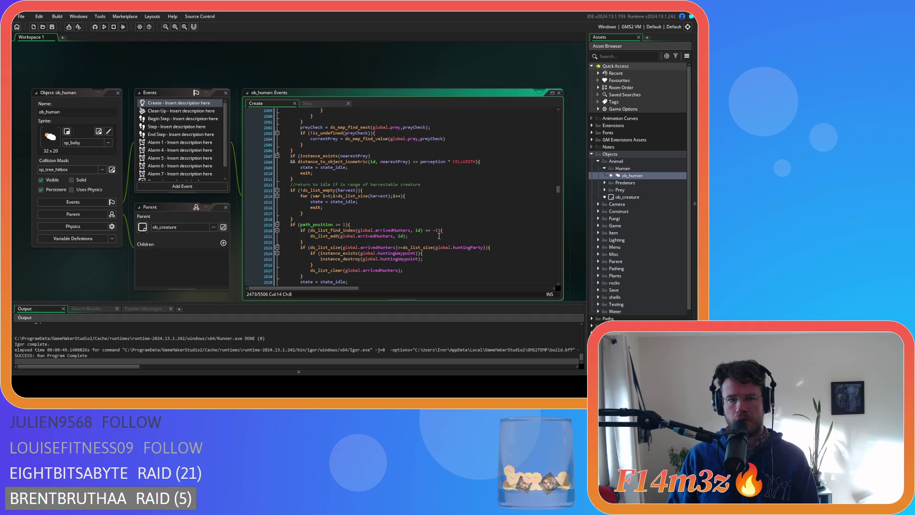
pyautogui.scroll(2, 439, 236)
# - Remove the spaces around <= and * in the prey-range check, then save the Create event
pyautogui.click(411, 190)
pyautogui.press('Delete')
pyautogui.press('Right')
pyautogui.press('Right')
pyautogui.press('Delete')
pyautogui.press('Right')
pyautogui.press('Right')
pyautogui.press('Right')
pyautogui.press('Delete')
pyautogui.press('Right')
pyautogui.press('Delete')
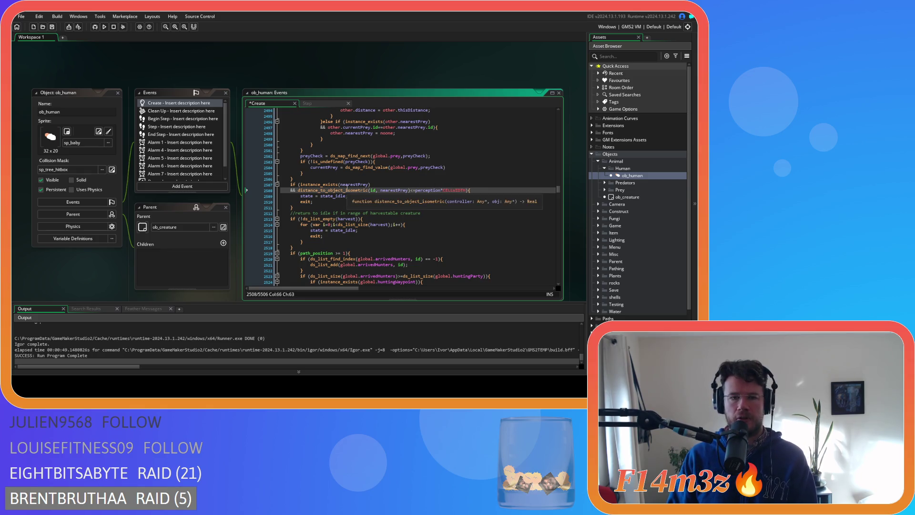
pyautogui.click(386, 184)
pyautogui.hotkey('ctrl', 's')
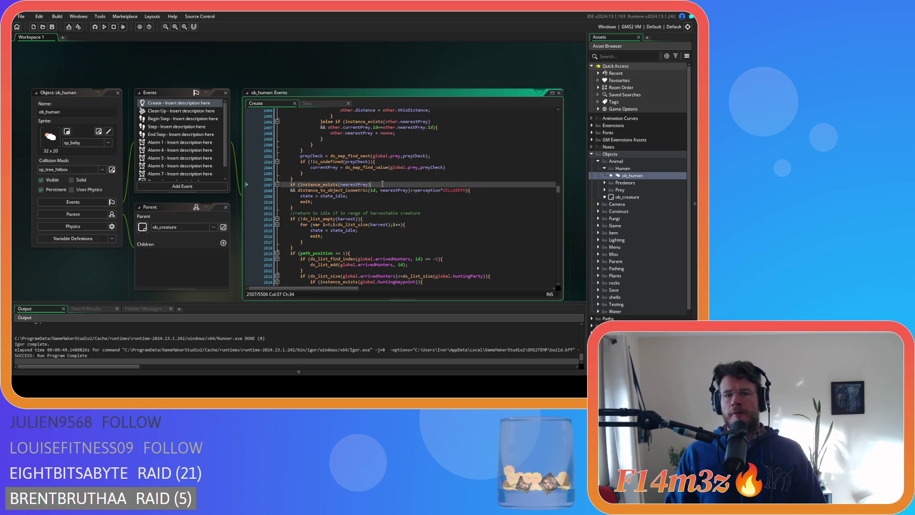
pyautogui.scroll(-2, 636, 249)
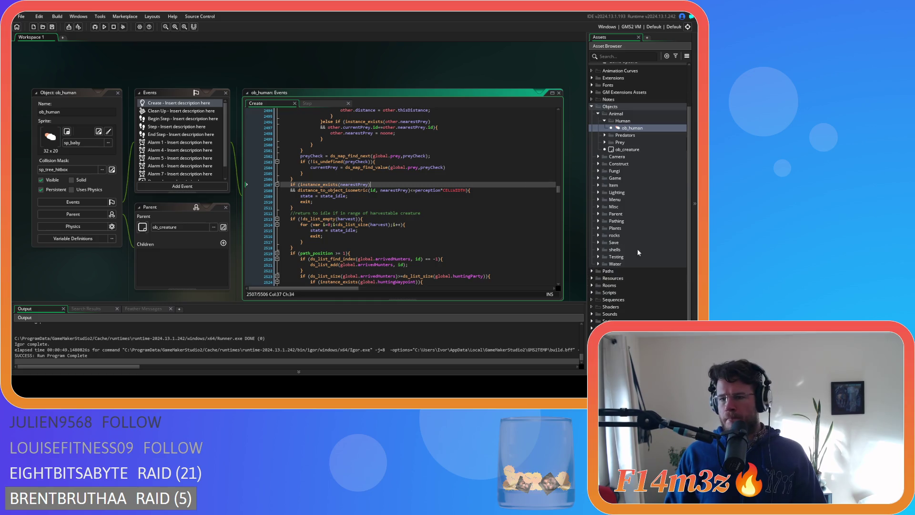
# - Open the sc_stateConditions script from the Scripts > Conditions folder
pyautogui.click(593, 293)
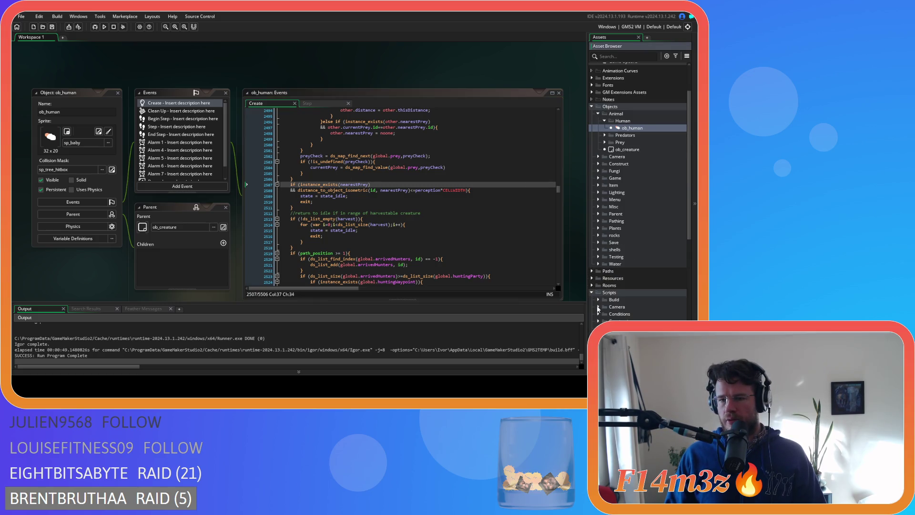
pyautogui.click(599, 314)
pyautogui.scroll(-3, 602, 305)
pyautogui.click(634, 297)
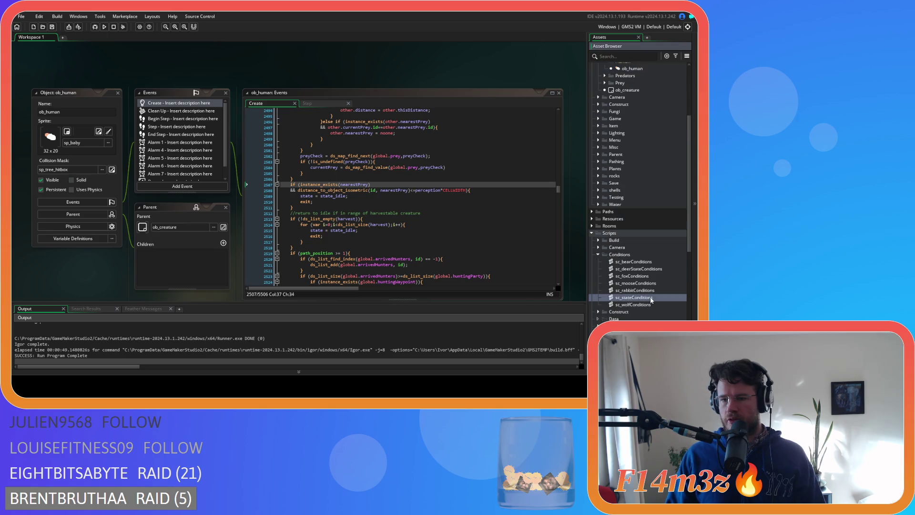
pyautogui.scroll(-3, 567, 275)
# - Search for state_stalk and scroll to the hunting party's stalk-prey branch
pyautogui.hotkey('ctrl', 'f')
pyautogui.write('state_stalk')
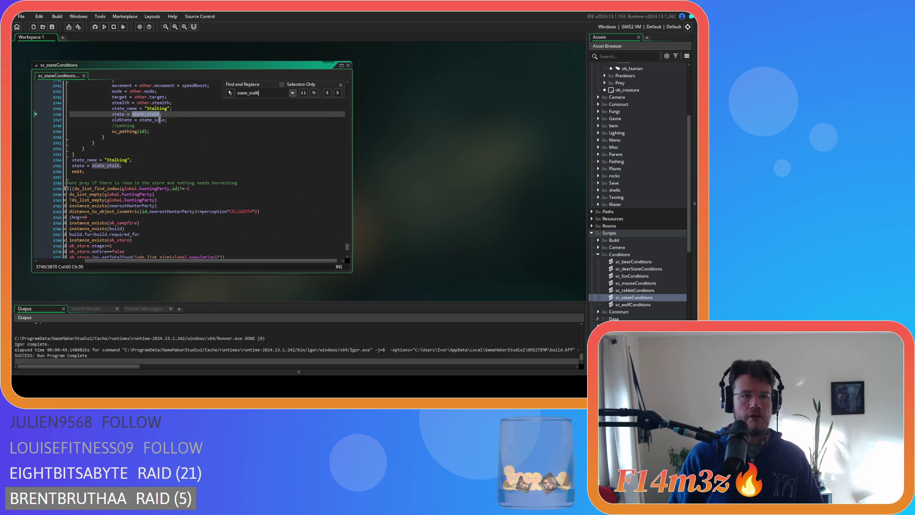
pyautogui.scroll(12, 160, 119)
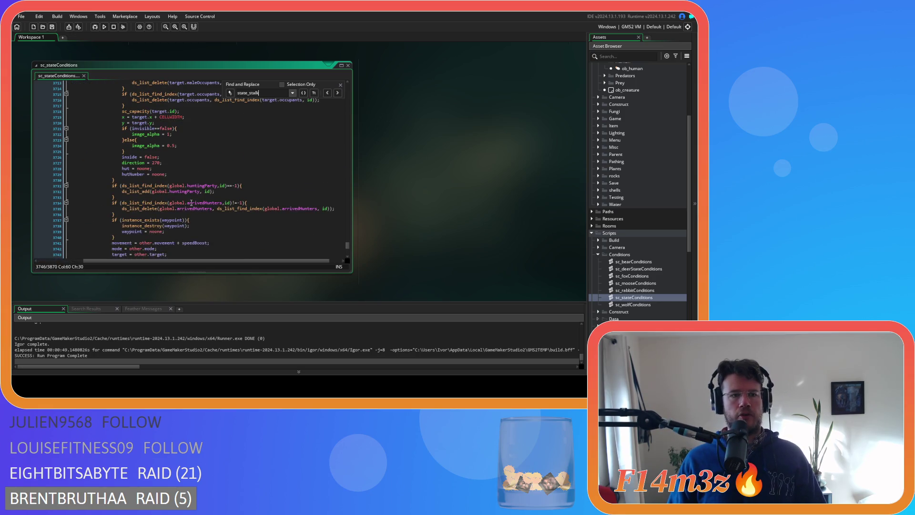
pyautogui.scroll(10, 210, 202)
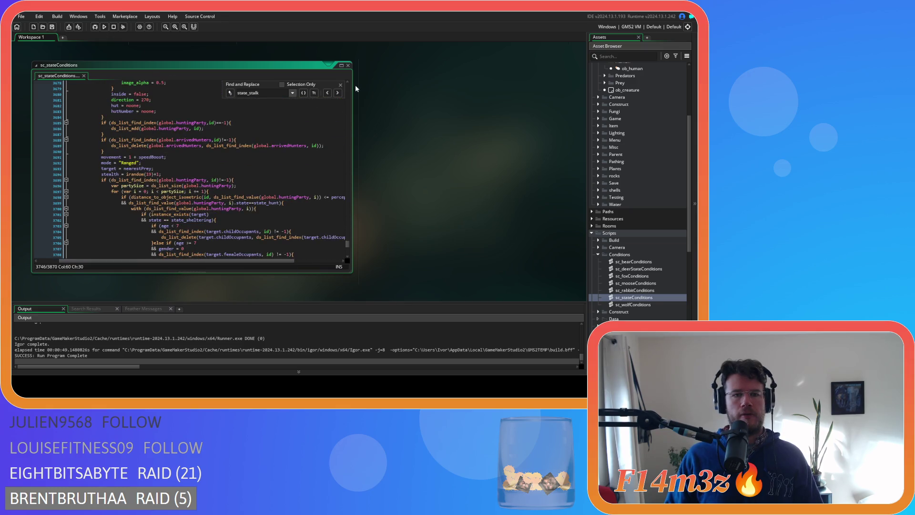
pyautogui.click(340, 85)
pyautogui.scroll(9, 218, 198)
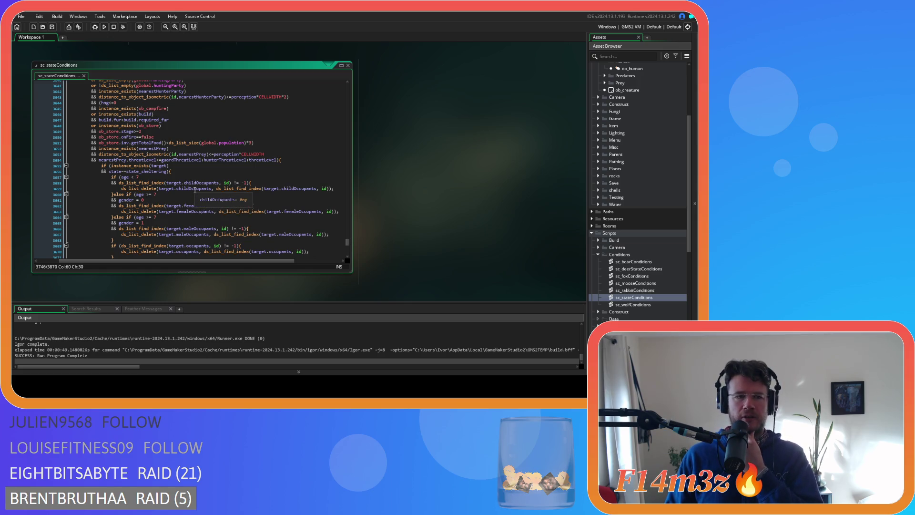
pyautogui.scroll(7, 191, 191)
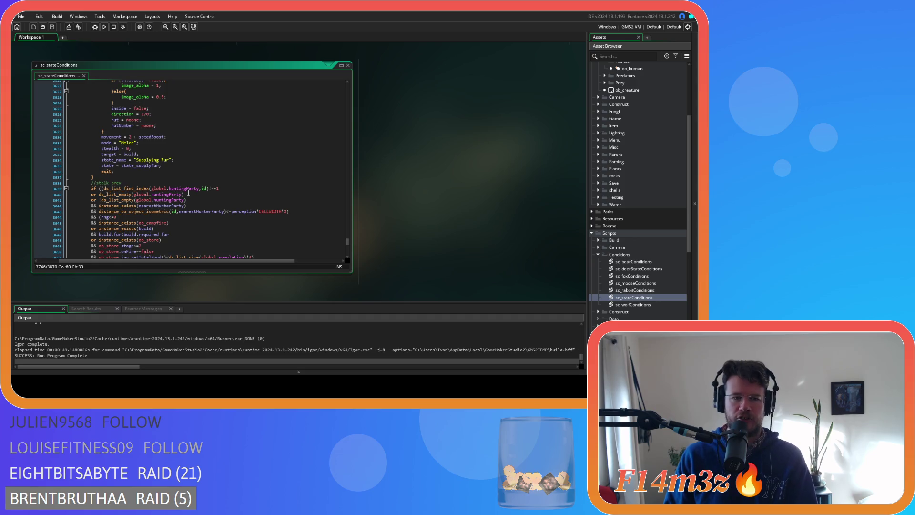
pyautogui.scroll(-1, 207, 202)
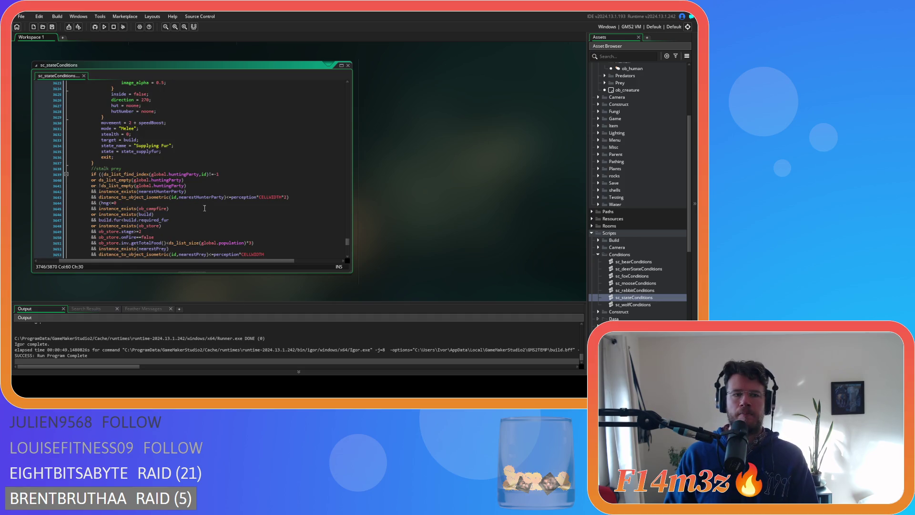
pyautogui.scroll(-5, 204, 208)
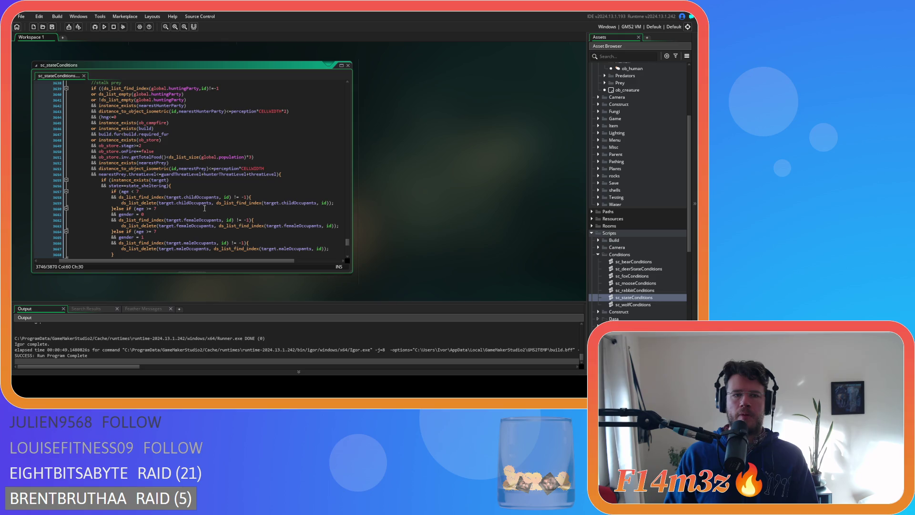
pyautogui.scroll(-2, 204, 208)
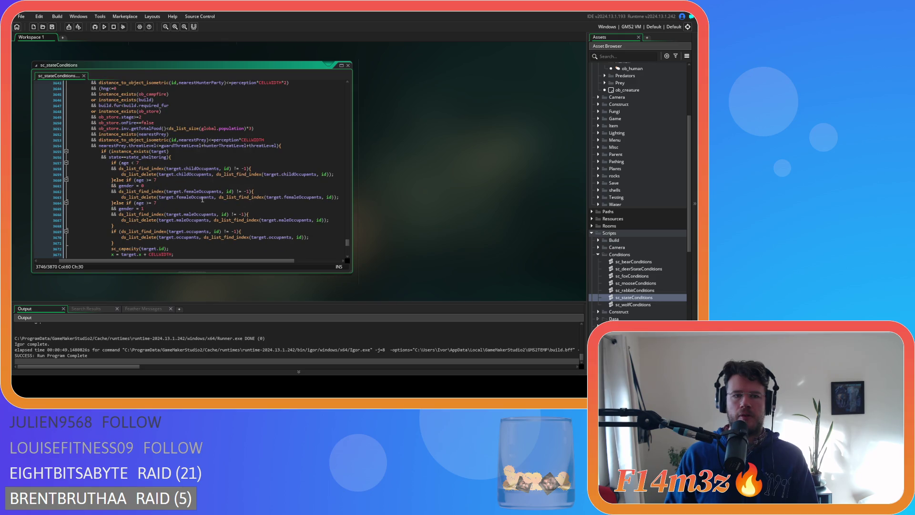
pyautogui.scroll(-4, 202, 200)
pyautogui.scroll(-10, 203, 198)
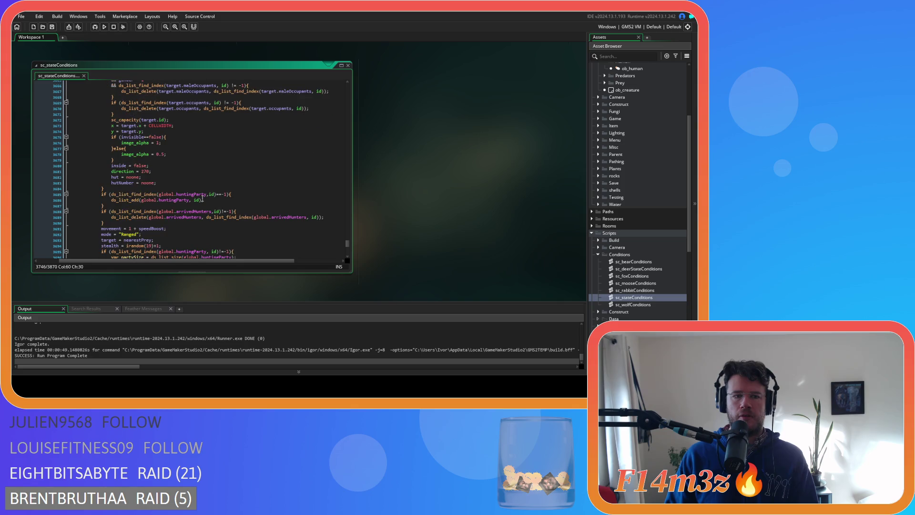
# - Rewrite line 3697's loop header as for (var i=0; i<partySize; i++) and save
pyautogui.click(242, 145)
pyautogui.click(139, 134)
pyautogui.press('BackSpace')
pyautogui.press('BackSpace')
pyautogui.press('Escape')
pyautogui.click(150, 134)
pyautogui.press('BackSpace')
pyautogui.press('Right')
pyautogui.press('Delete')
pyautogui.click(184, 134)
pyautogui.press('BackSpace')
pyautogui.press('Delete')
pyautogui.press('Delete')
pyautogui.press('Delete')
pyautogui.write('+')
pyautogui.click(233, 133)
pyautogui.hotkey('ctrl', 's')
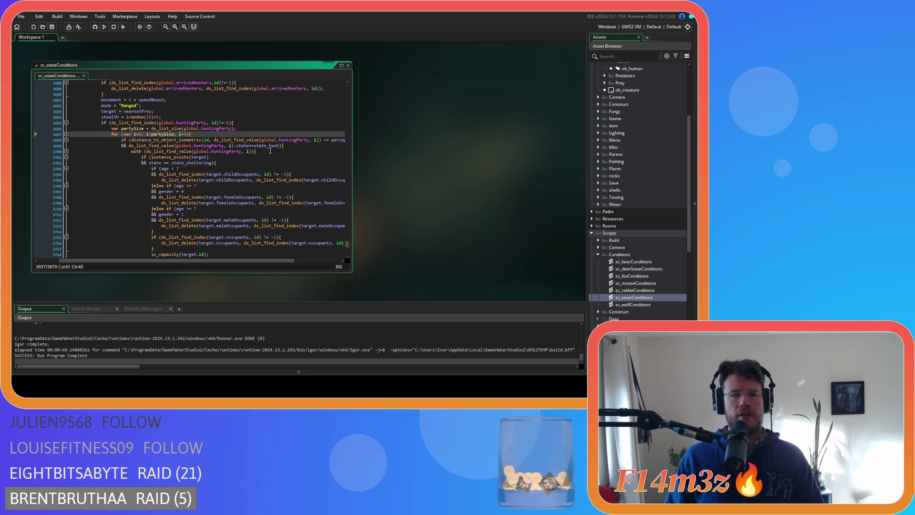
# - Remove the spaces around <= and after the commas on lines 3698 and 3695
pyautogui.moveTo(221, 261); pyautogui.dragTo(265, 261)
pyautogui.click(263, 140)
pyautogui.press('BackSpace')
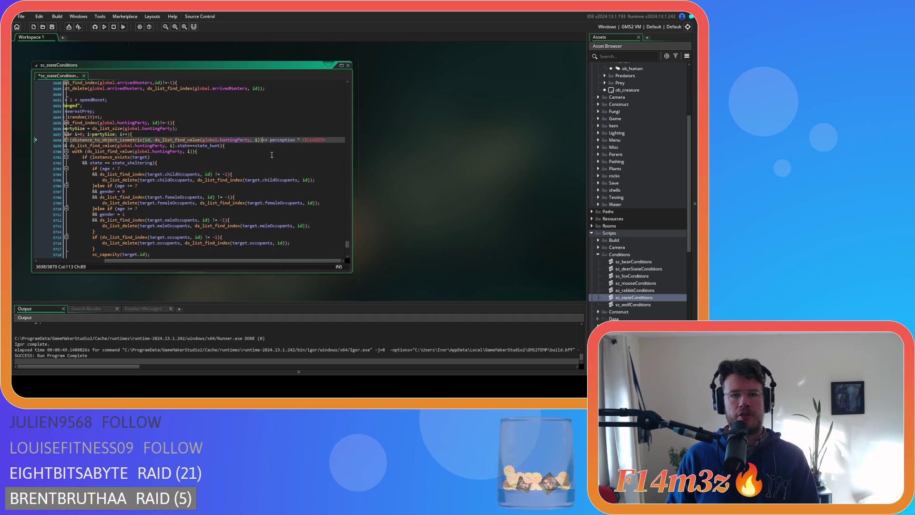
pyautogui.press('Delete')
pyautogui.hotkey('ctrl', 'Right')
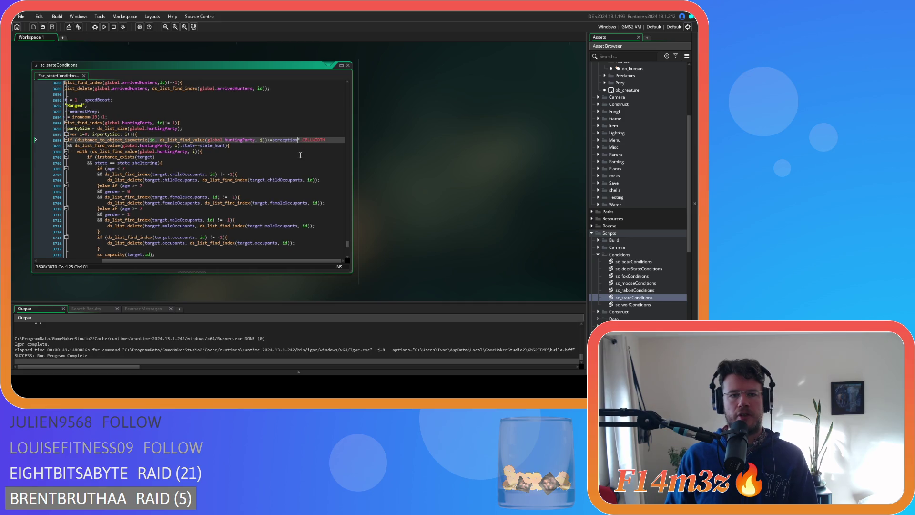
pyautogui.click(260, 139)
pyautogui.press('BackSpace')
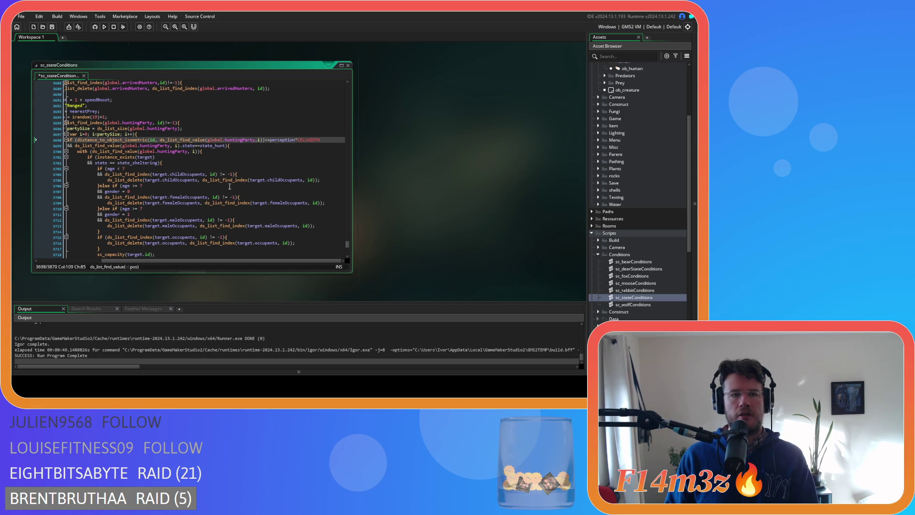
pyautogui.click(161, 140)
pyautogui.press('BackSpace')
pyautogui.click(158, 123)
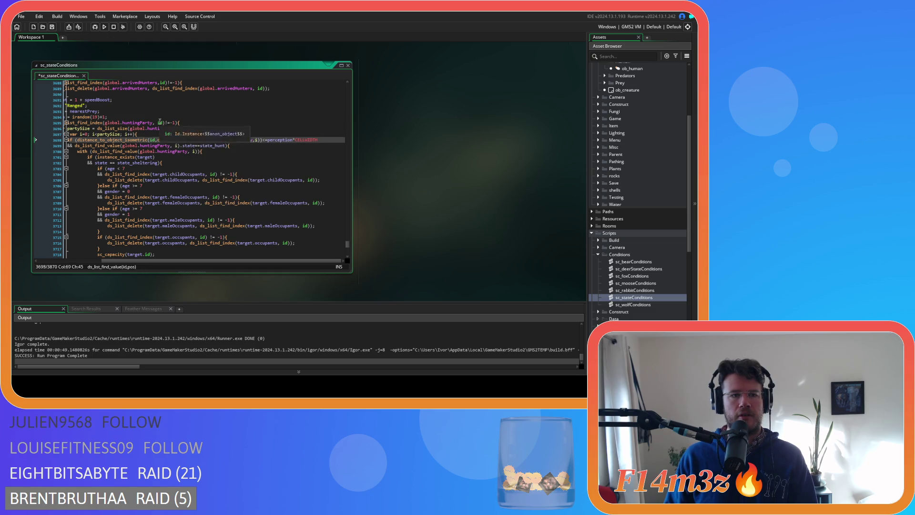
pyautogui.press('BackSpace')
pyautogui.moveTo(176, 261); pyautogui.dragTo(129, 261)
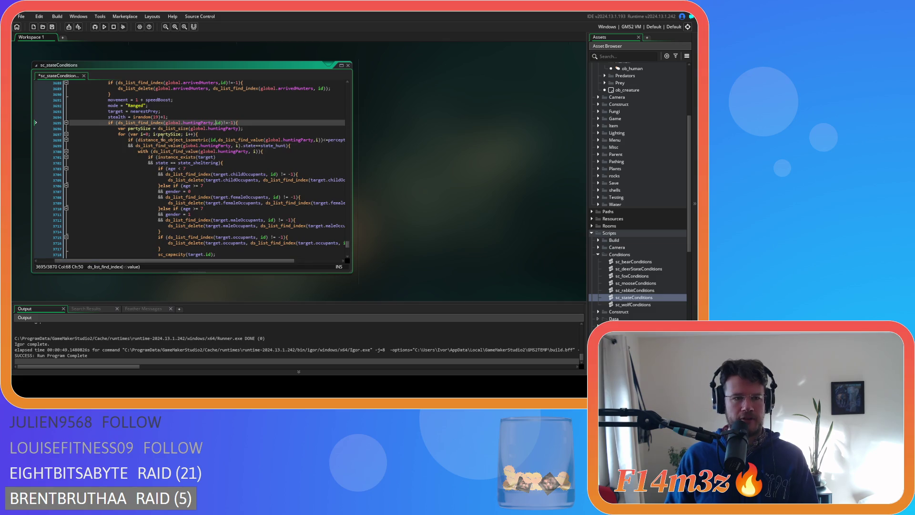
pyautogui.scroll(-1, 266, 155)
pyautogui.click(253, 142)
pyautogui.click(251, 137)
pyautogui.scroll(-4, 163, 206)
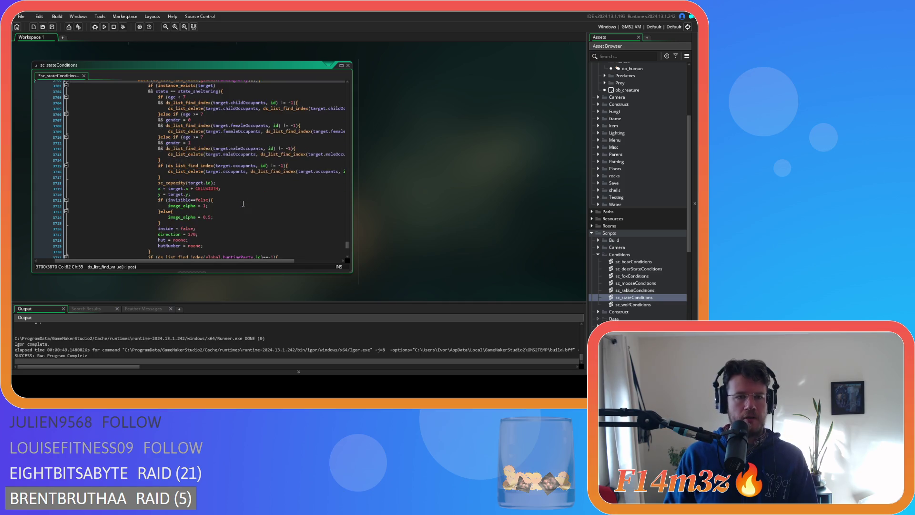
# - Scroll through the stalking branch and inspect its stealth = other.stealth assignment
pyautogui.moveTo(152, 239)
pyautogui.mouseDown()
pyautogui.moveTo(152, 83)
pyautogui.moveTo(148, 160)
pyautogui.mouseUp()
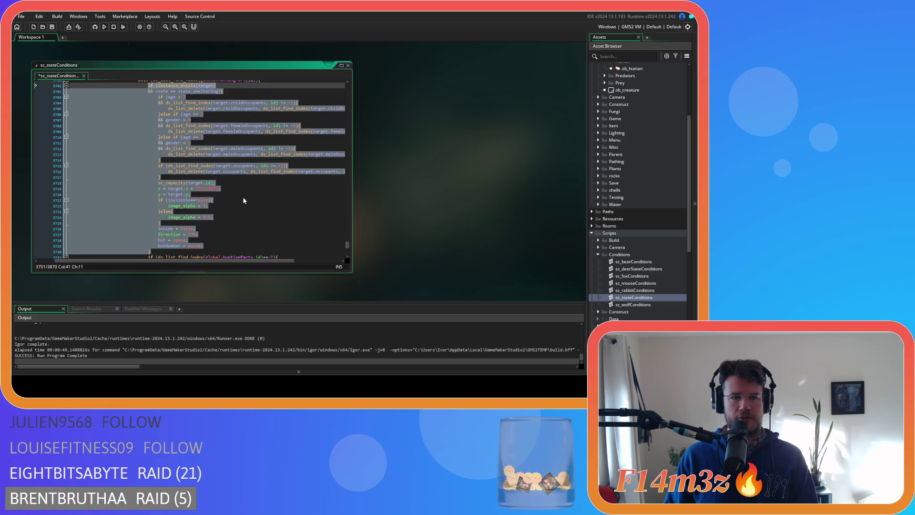
pyautogui.scroll(-8, 188, 207)
pyautogui.scroll(4, 270, 188)
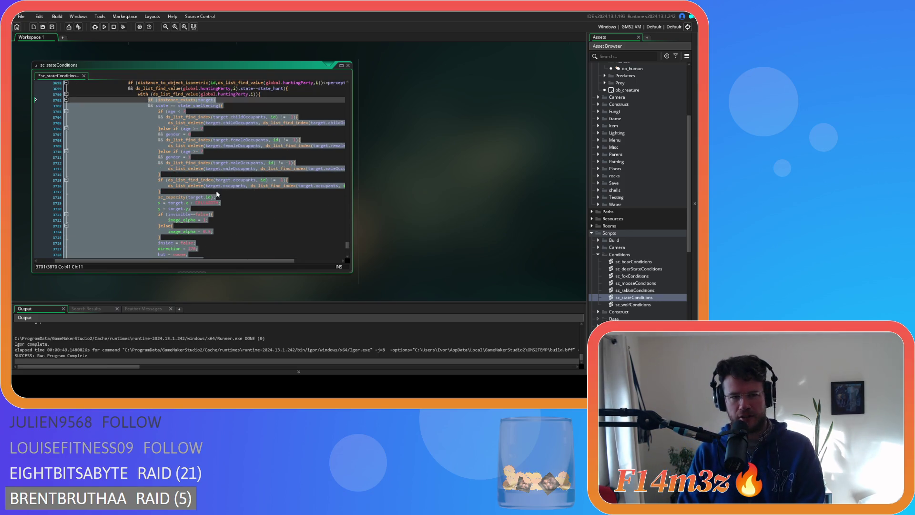
pyautogui.click(252, 220)
pyautogui.scroll(-4, 256, 230)
pyautogui.scroll(-2, 256, 230)
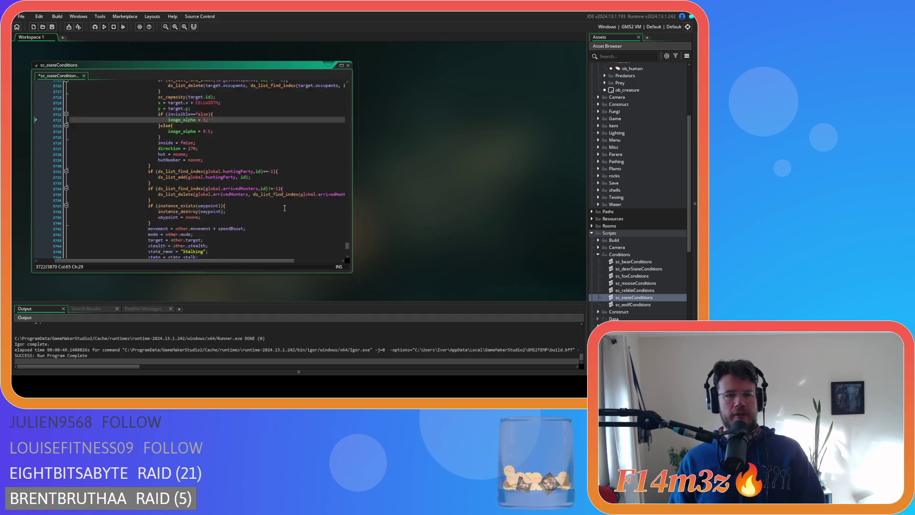
pyautogui.scroll(3, 238, 195)
pyautogui.scroll(4, 238, 195)
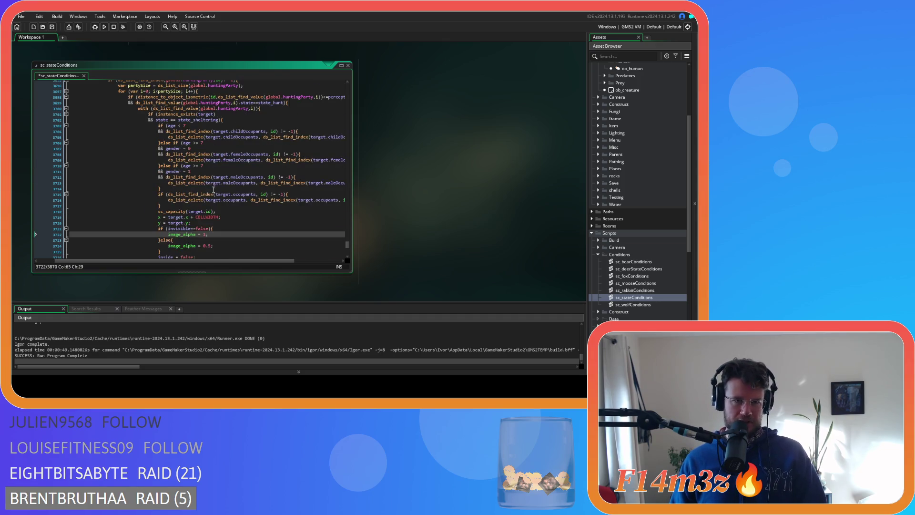
pyautogui.scroll(-6, 252, 197)
pyautogui.click(252, 198)
pyautogui.scroll(-4, 276, 208)
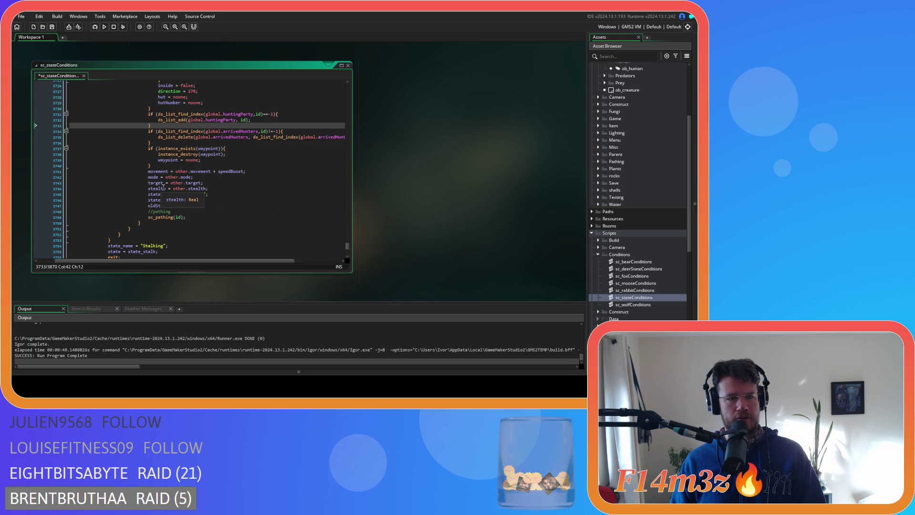
pyautogui.doubleClick(195, 189)
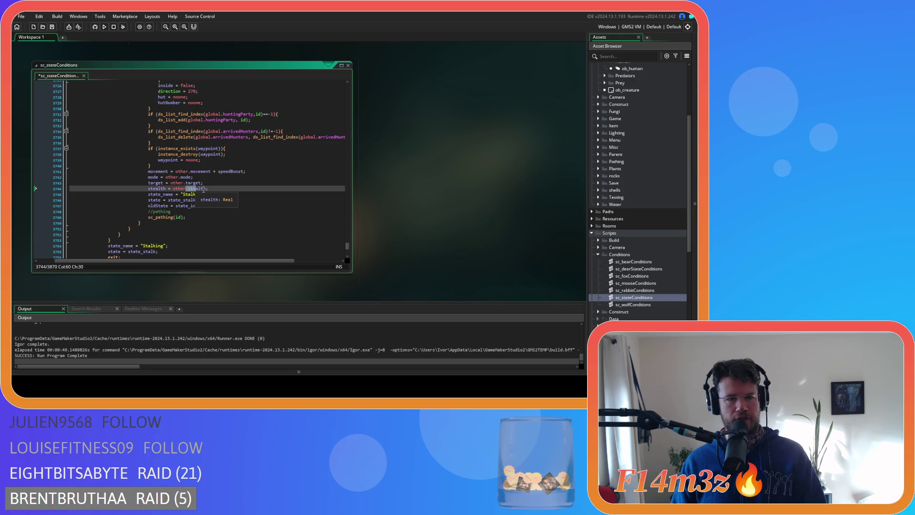
pyautogui.scroll(18, 203, 190)
pyautogui.scroll(-1, 173, 188)
# - Complete line 3694 as stealth = irandom(19)+1; paste it over line 3744's stealth line, and save
pyautogui.click(164, 202)
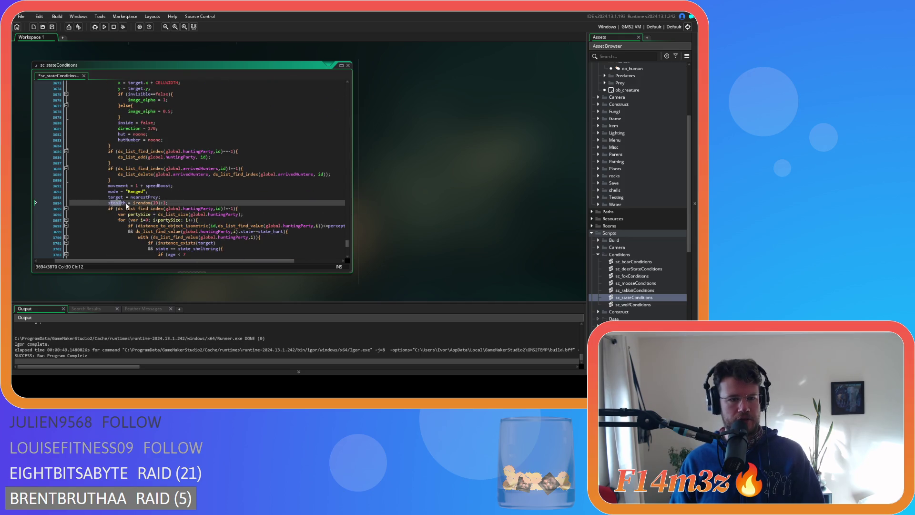
pyautogui.write('1')
pyautogui.click(168, 203)
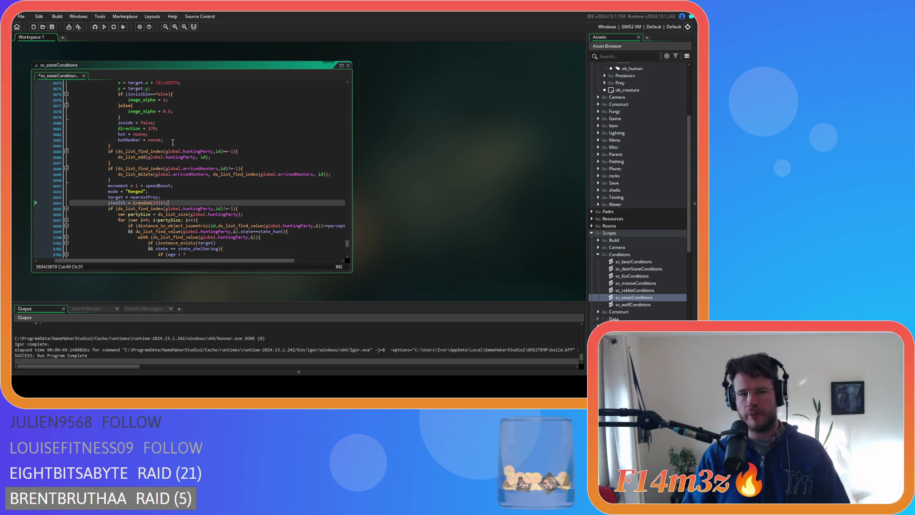
pyautogui.moveTo(169, 203); pyautogui.dragTo(107, 206)
pyautogui.hotkey('ctrl', 'c')
pyautogui.scroll(-10, 191, 206)
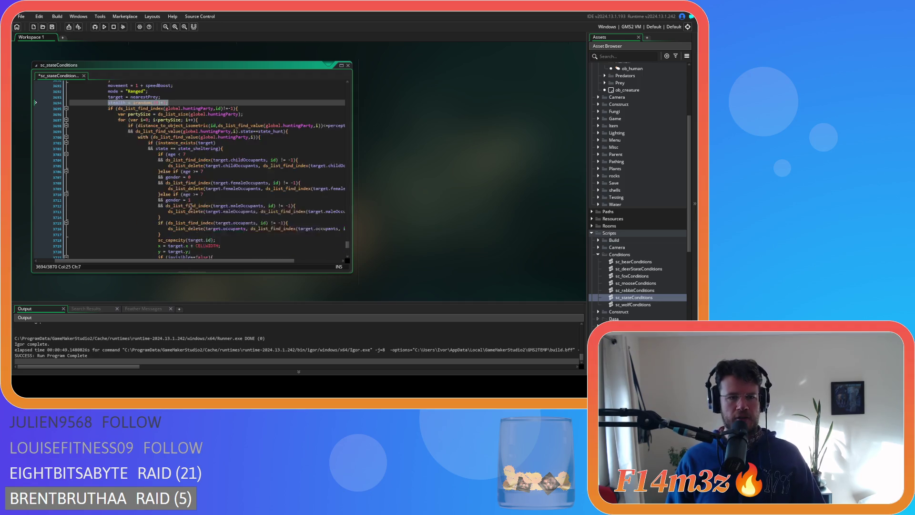
pyautogui.scroll(-2, 191, 207)
pyautogui.moveTo(213, 160); pyautogui.dragTo(148, 160)
pyautogui.hotkey('ctrl', 'v')
pyautogui.hotkey('ctrl', 's')
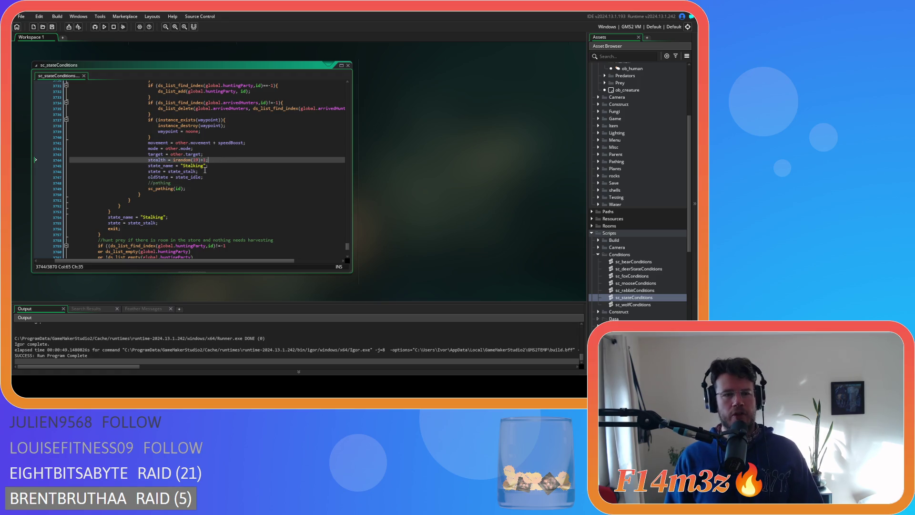
# - Review the edited stalking branch around the stealth and Stalking state-name lines
pyautogui.press('Up')
pyautogui.press('Down')
pyautogui.press('Down')
pyautogui.press('Up')
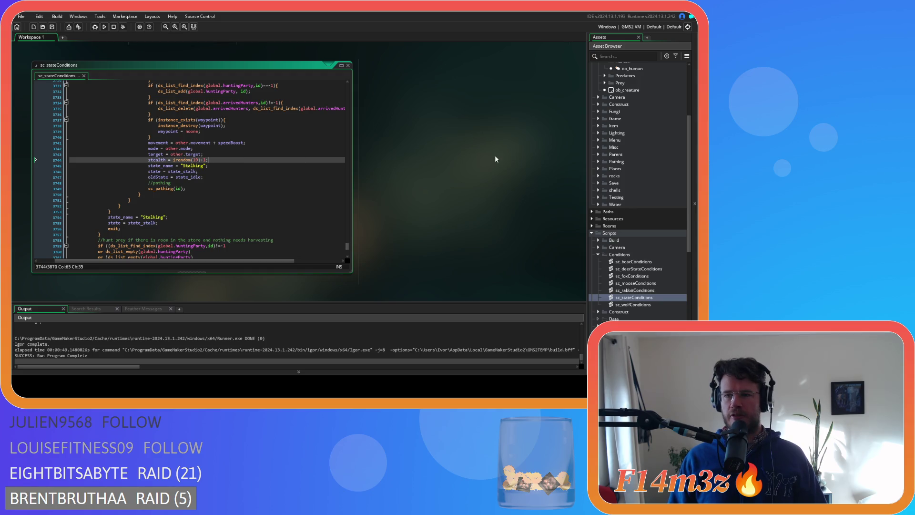
pyautogui.press('Down')
pyautogui.press('Down')
pyautogui.press('Up')
pyautogui.press('Up')
pyautogui.press('Up')
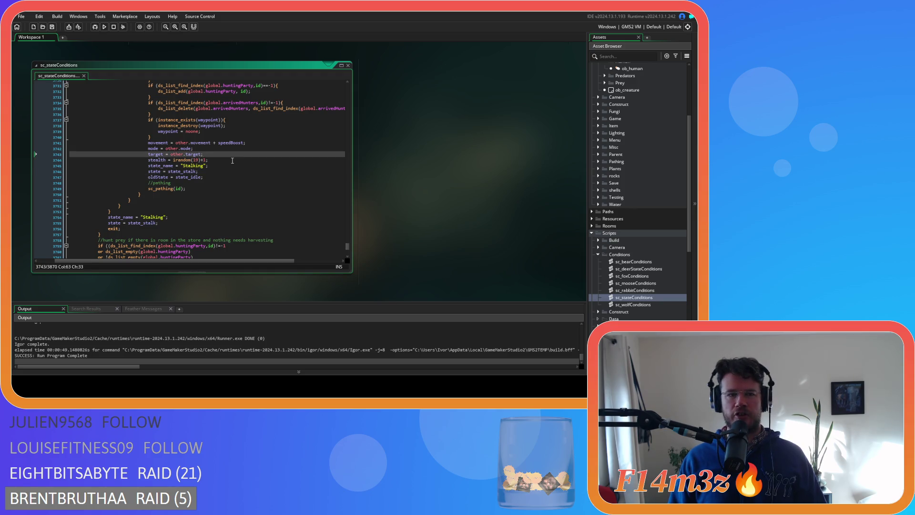
pyautogui.press('Down')
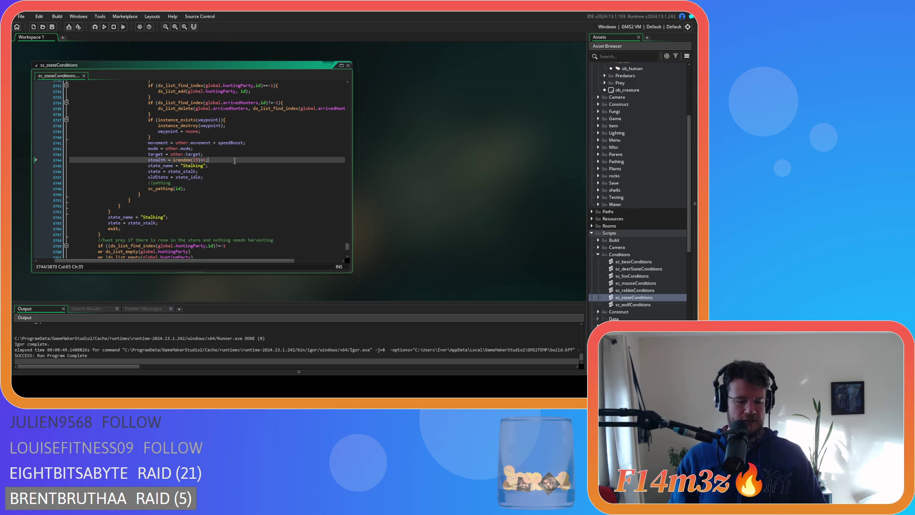
pyautogui.click(235, 166)
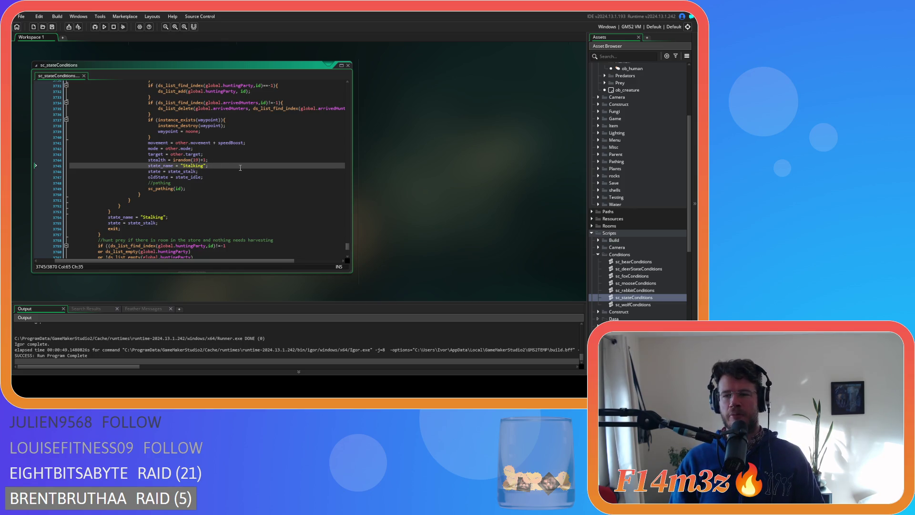
pyautogui.click(232, 170)
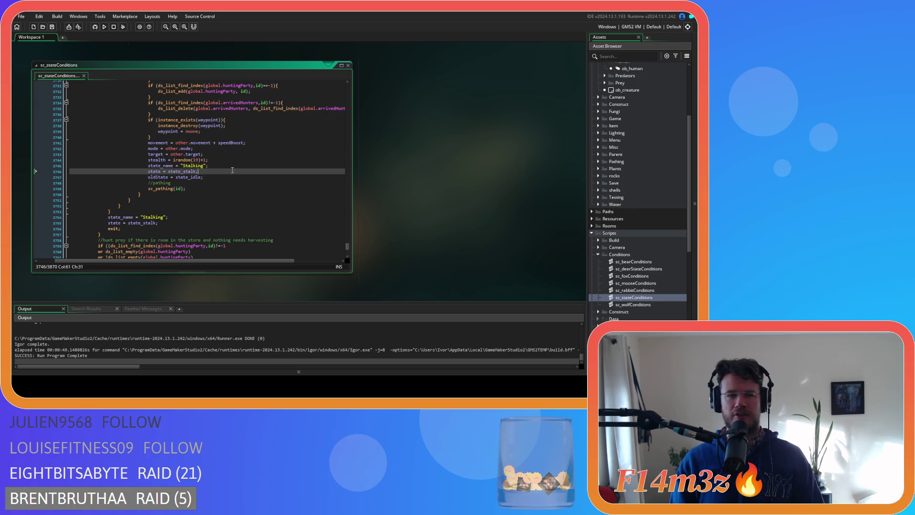
pyautogui.click(247, 166)
pyautogui.click(249, 161)
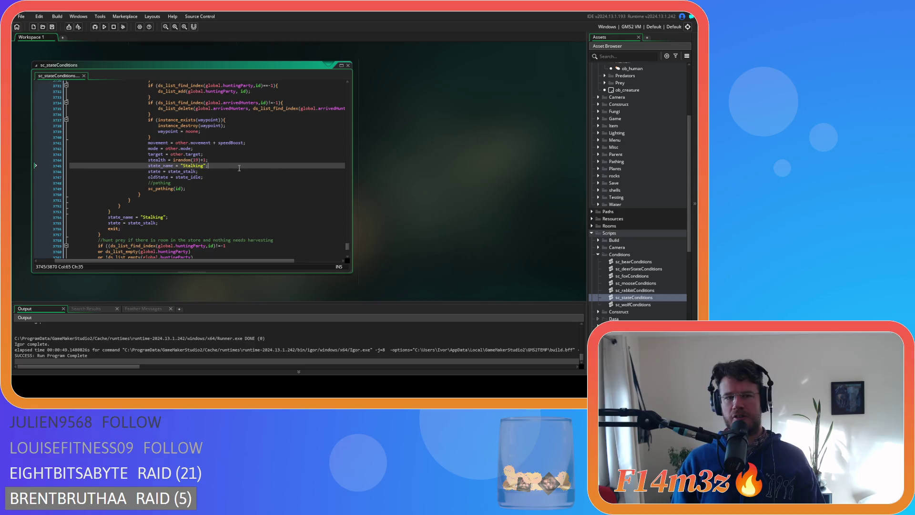
pyautogui.click(247, 184)
pyautogui.click(247, 171)
pyautogui.click(253, 160)
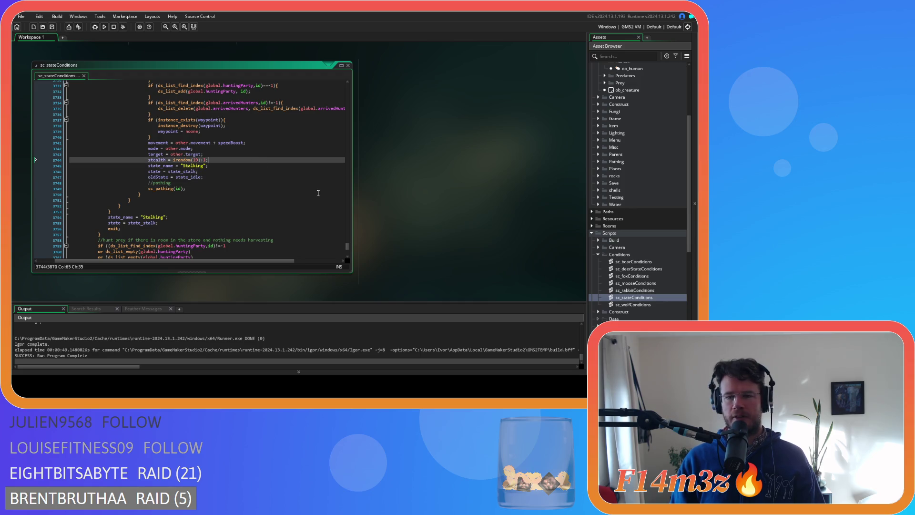
pyautogui.scroll(1, 211, 177)
pyautogui.moveTo(209, 175); pyautogui.dragTo(168, 176)
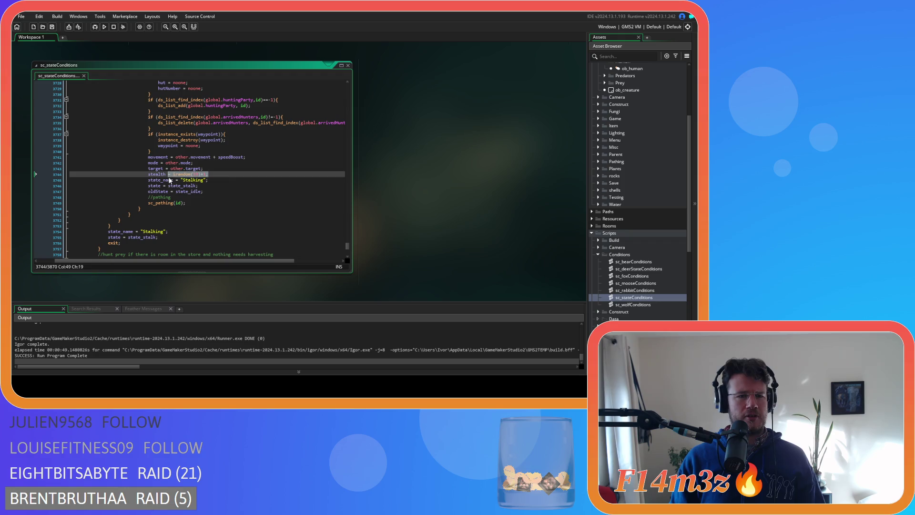
pyautogui.scroll(-12, 228, 183)
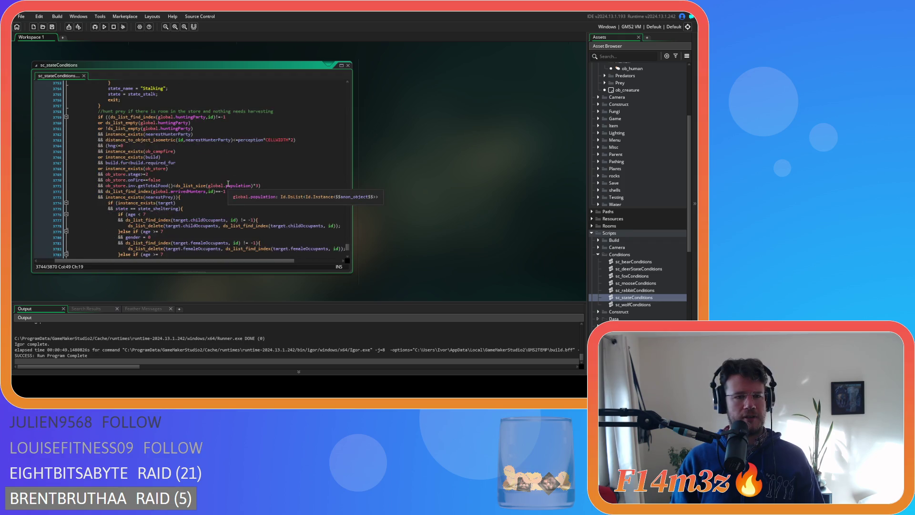
pyautogui.scroll(-7, 228, 183)
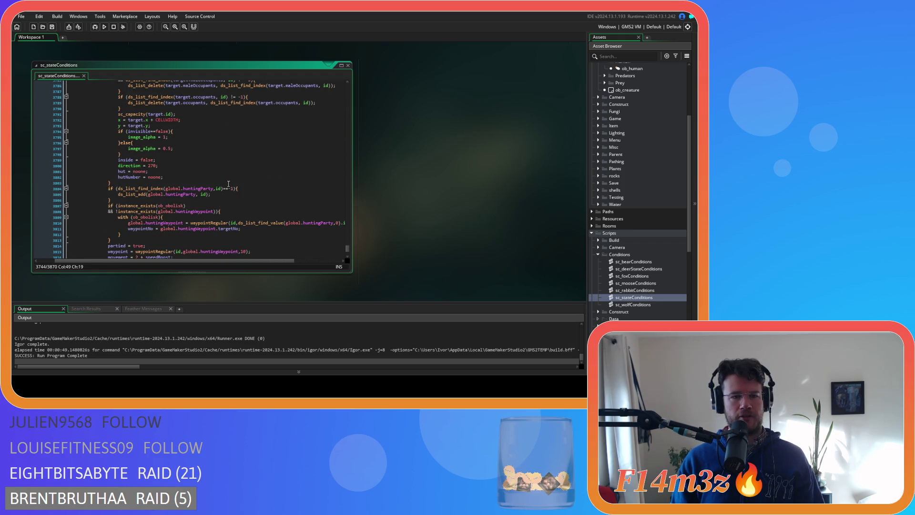
pyautogui.scroll(-4, 262, 197)
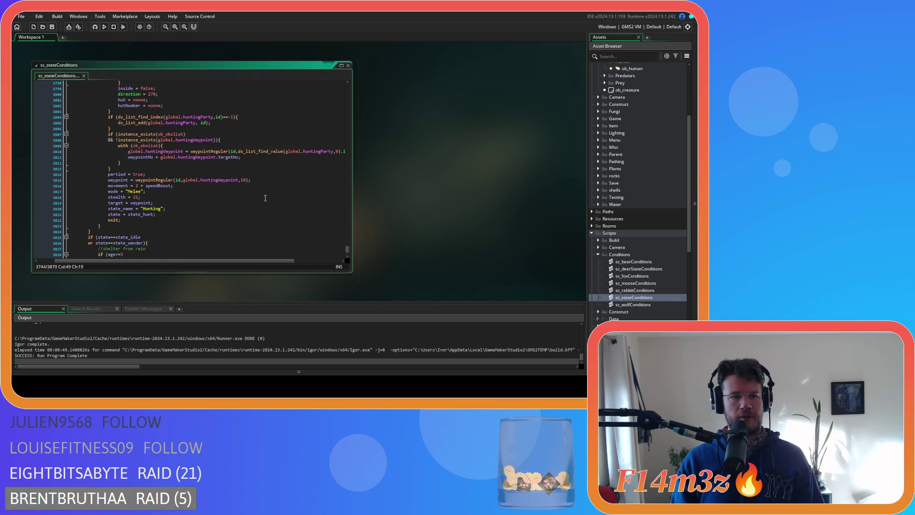
pyautogui.scroll(1, 265, 198)
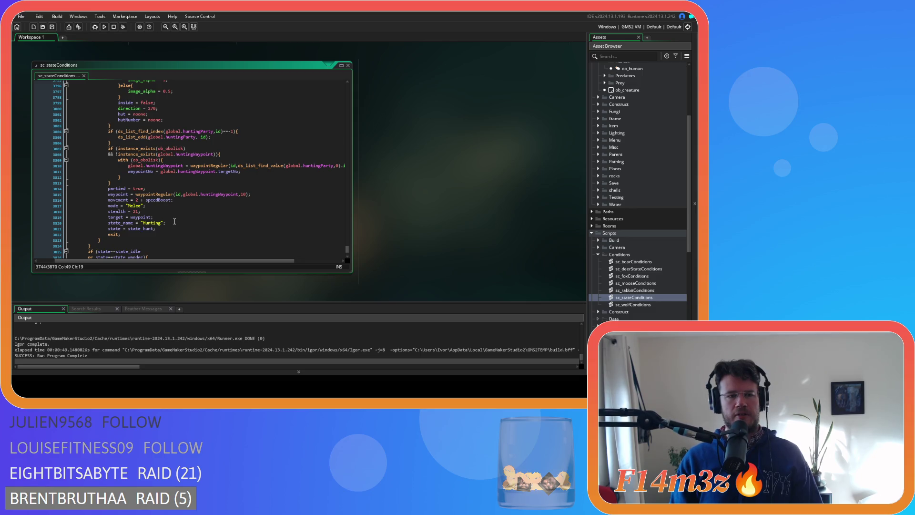
pyautogui.click(152, 218)
pyautogui.click(153, 211)
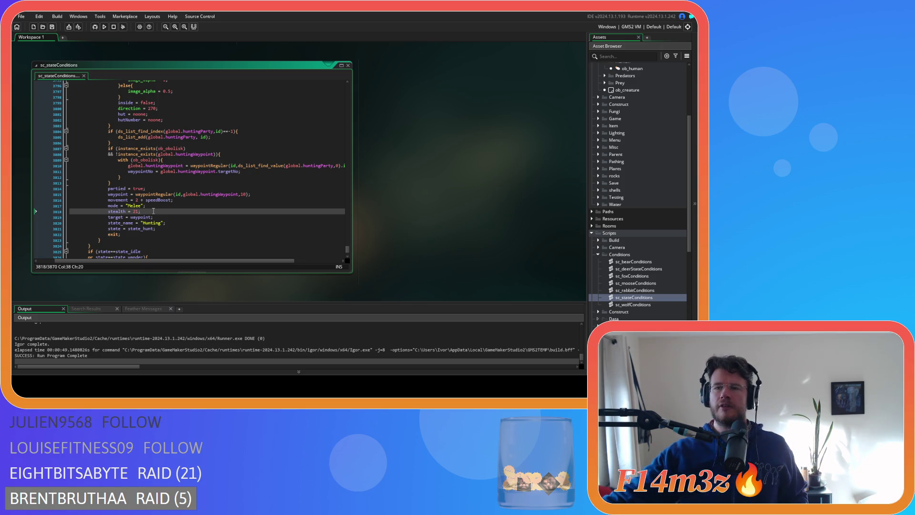
pyautogui.scroll(3, 616, 150)
# - Open ob_deer's Step event code from the Prey folder and bring up the Find bar
pyautogui.click(605, 156)
pyautogui.doubleClick(630, 164)
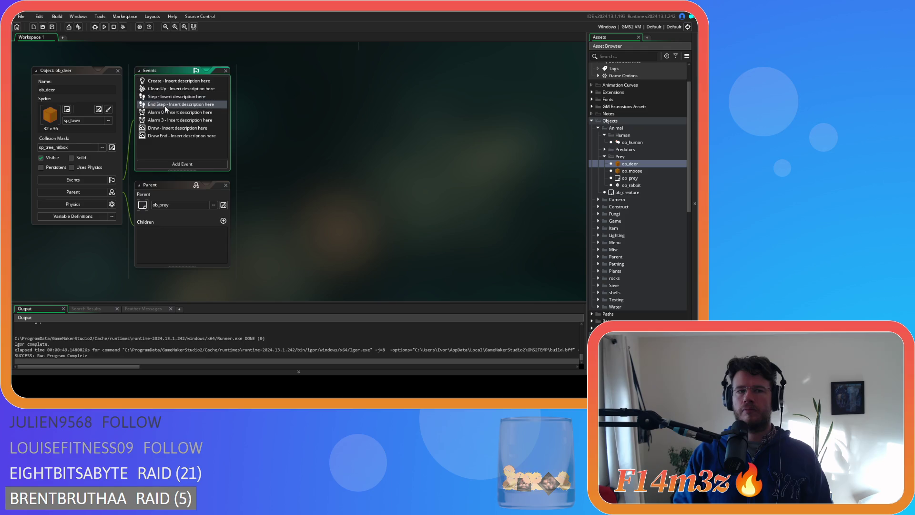
pyautogui.doubleClick(164, 104)
pyautogui.click(295, 81)
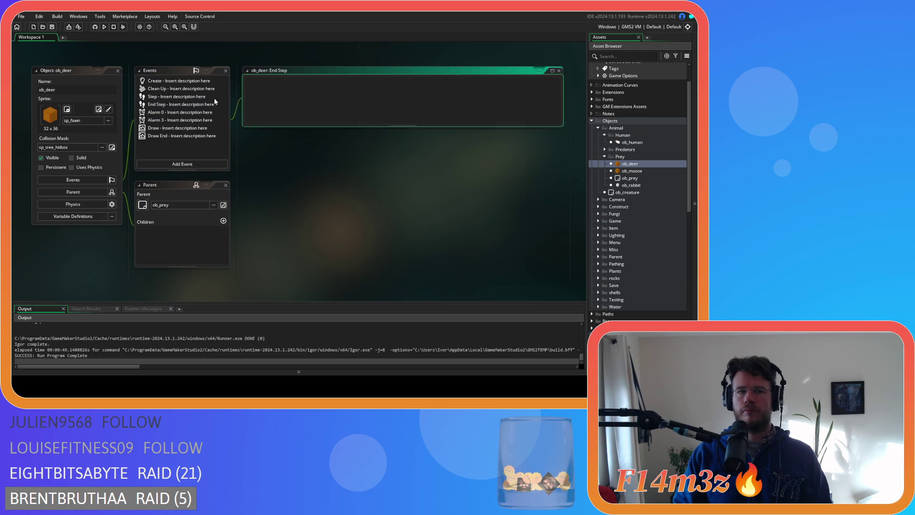
pyautogui.doubleClick(176, 97)
pyautogui.click(323, 129)
pyautogui.moveTo(327, 127)
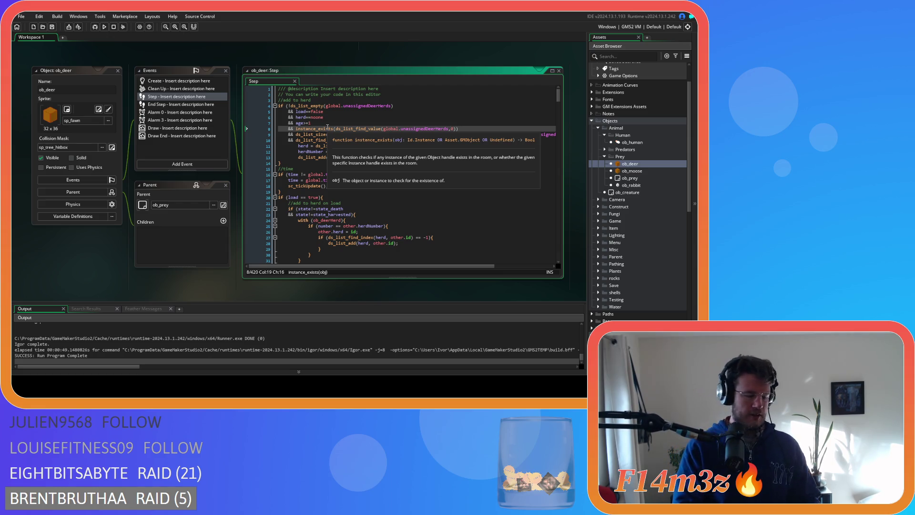
pyautogui.click(347, 145)
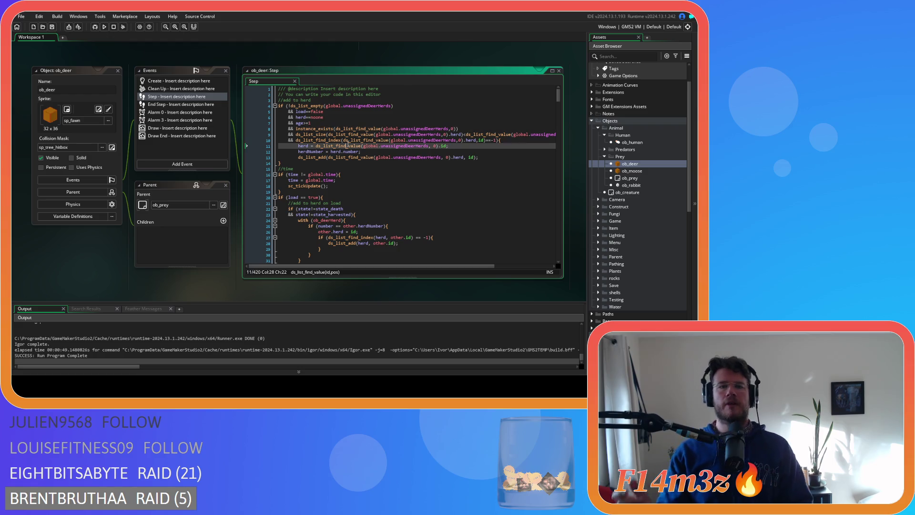
pyautogui.hotkey('ctrl', 'f')
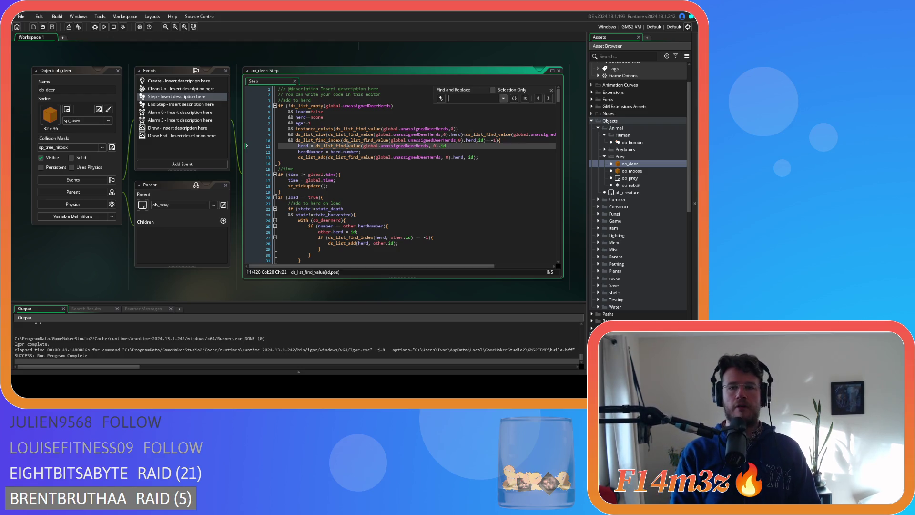
# - Find nearestThreat, inspect line 140, then select state==state_hunt on line 133
pyautogui.write('nearest')
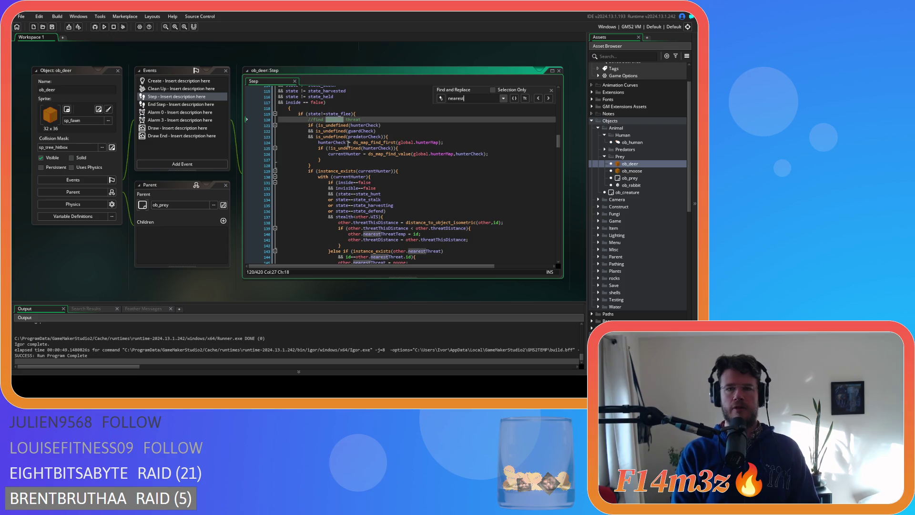
pyautogui.write('Threat')
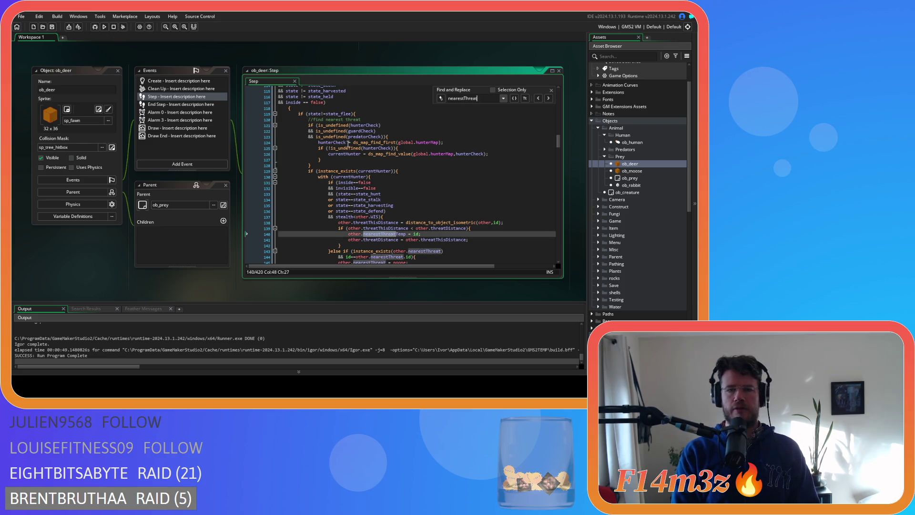
pyautogui.scroll(-2, 420, 225)
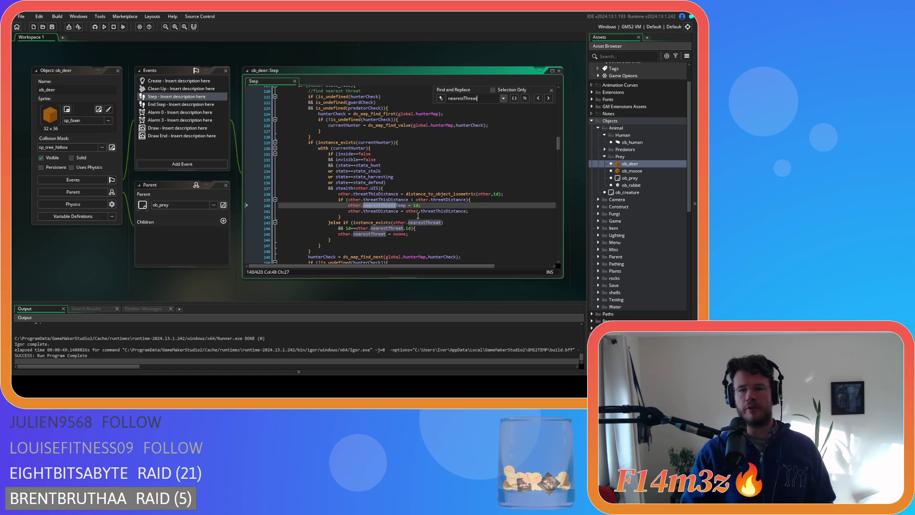
pyautogui.moveTo(419, 206)
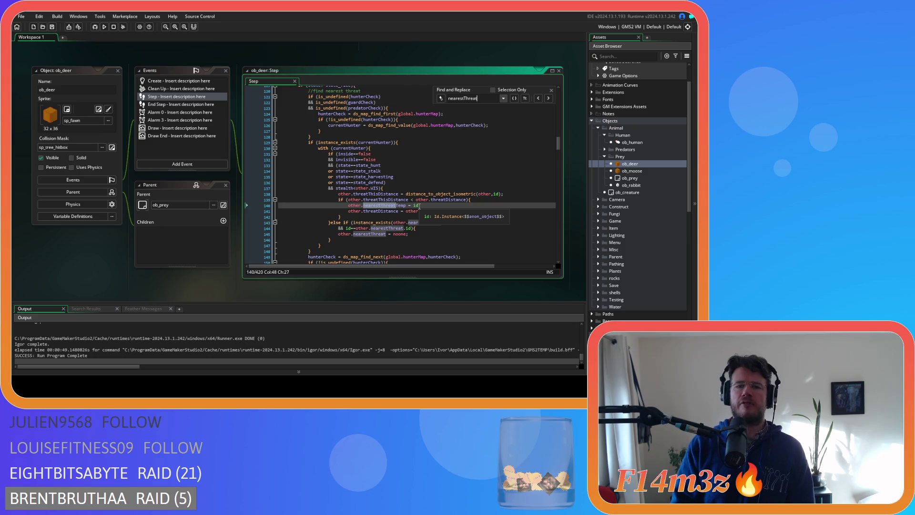
pyautogui.write('.threatThisDistance;')
pyautogui.click(446, 210)
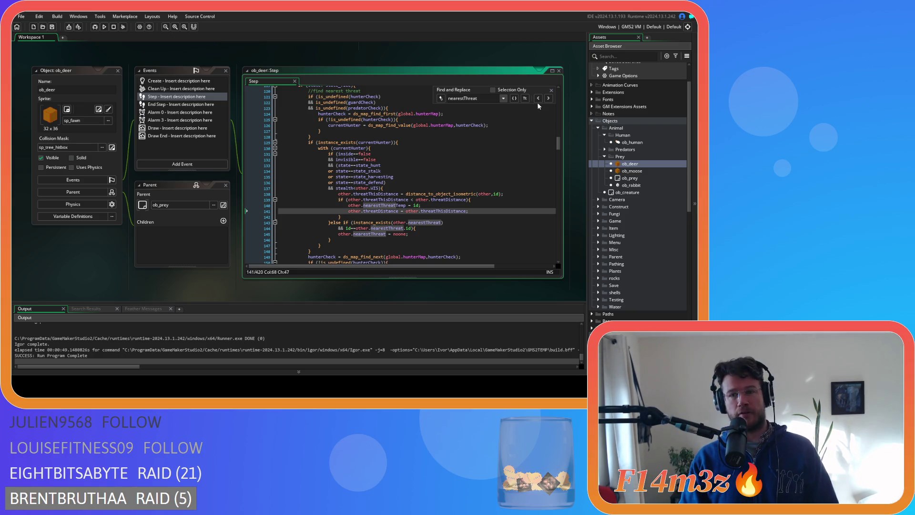
pyautogui.click(551, 90)
pyautogui.click(501, 159)
pyautogui.scroll(-1, 499, 208)
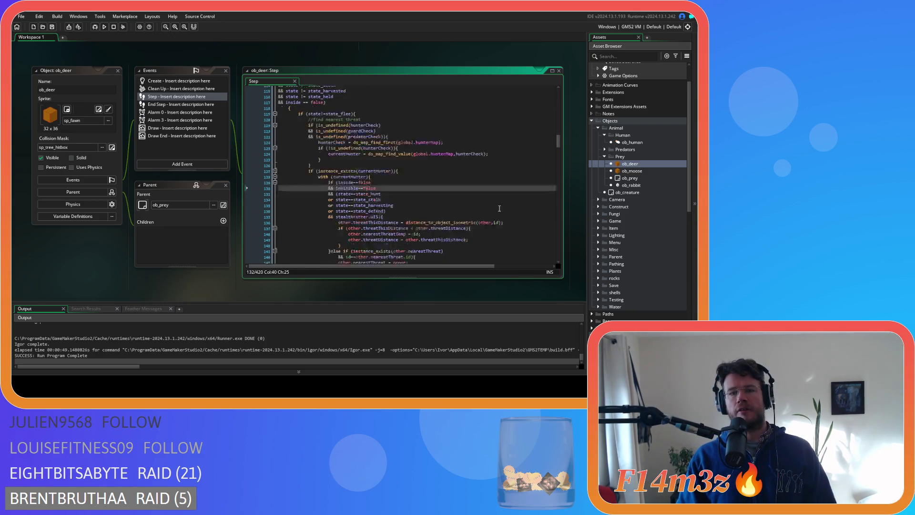
pyautogui.scroll(-3, 500, 208)
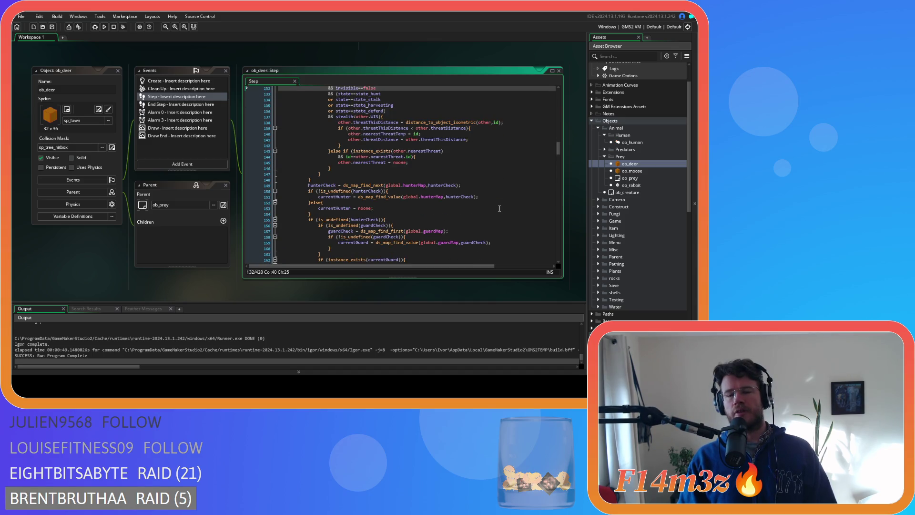
pyautogui.scroll(3, 500, 208)
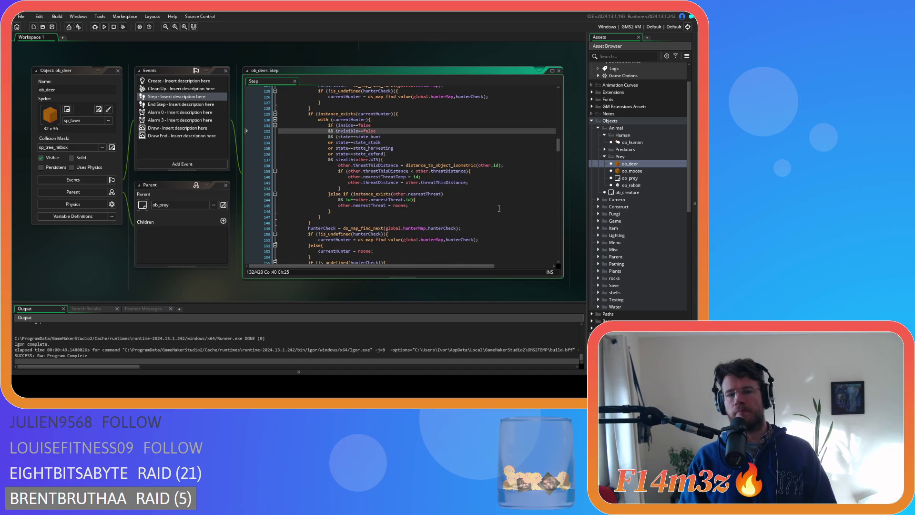
pyautogui.click(381, 140)
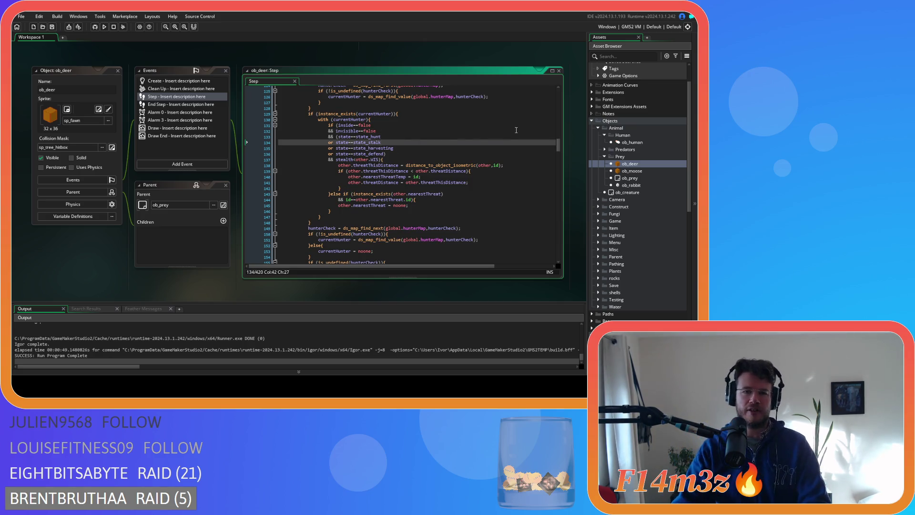
pyautogui.click(338, 137)
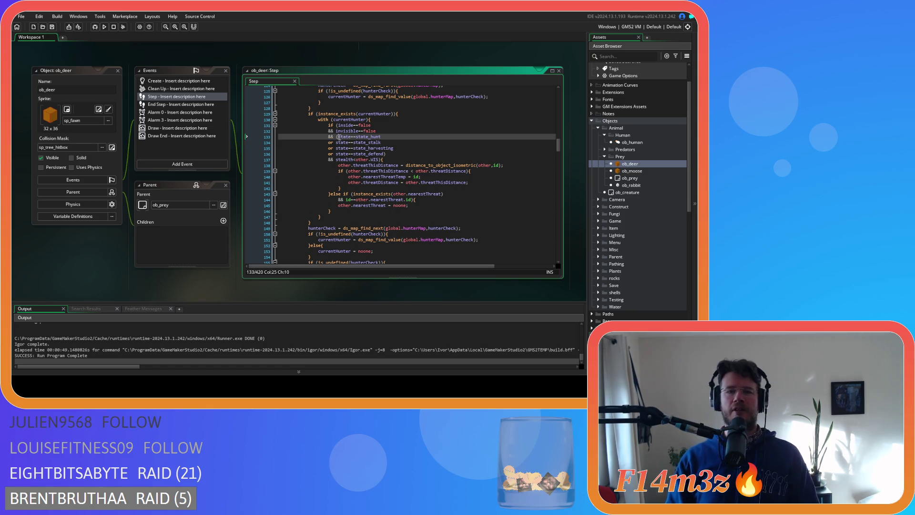
pyautogui.keyDown('shift'); pyautogui.click(337, 143); pyautogui.keyUp('shift')
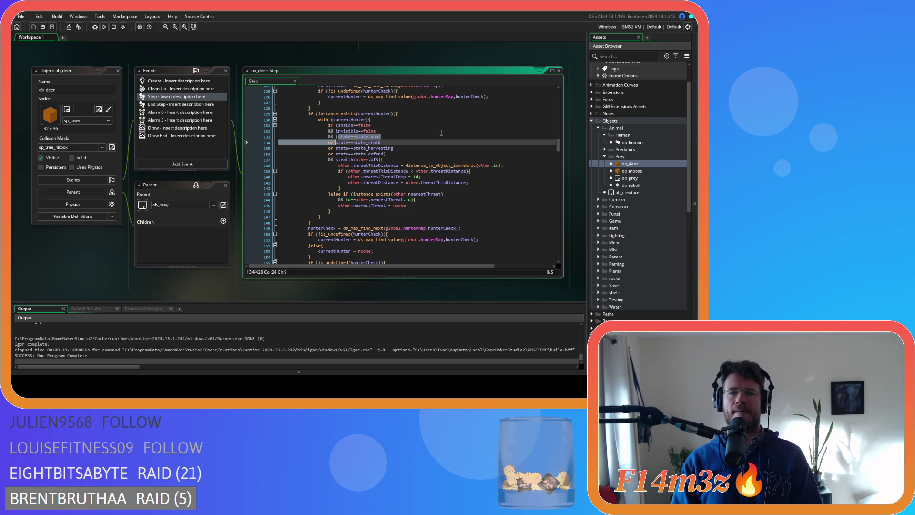
pyautogui.scroll(-6, 441, 133)
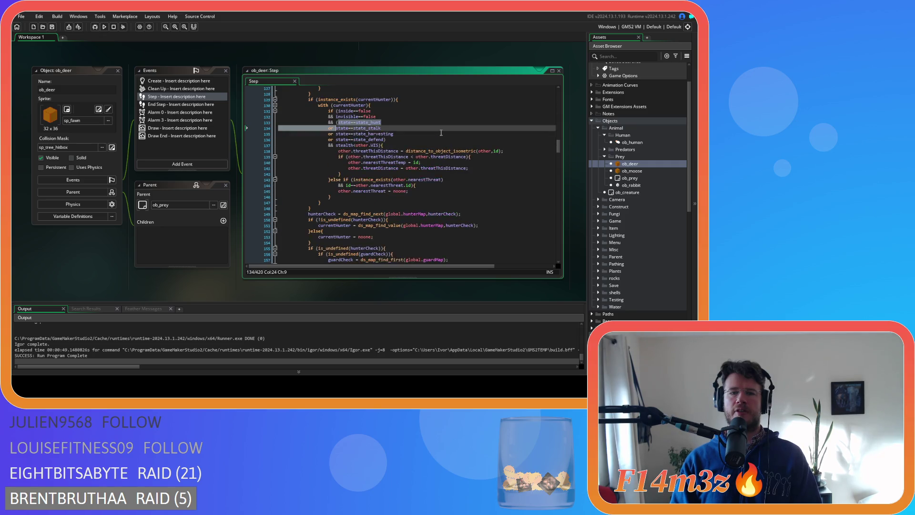
pyautogui.scroll(3, 441, 132)
pyautogui.scroll(-4, 441, 133)
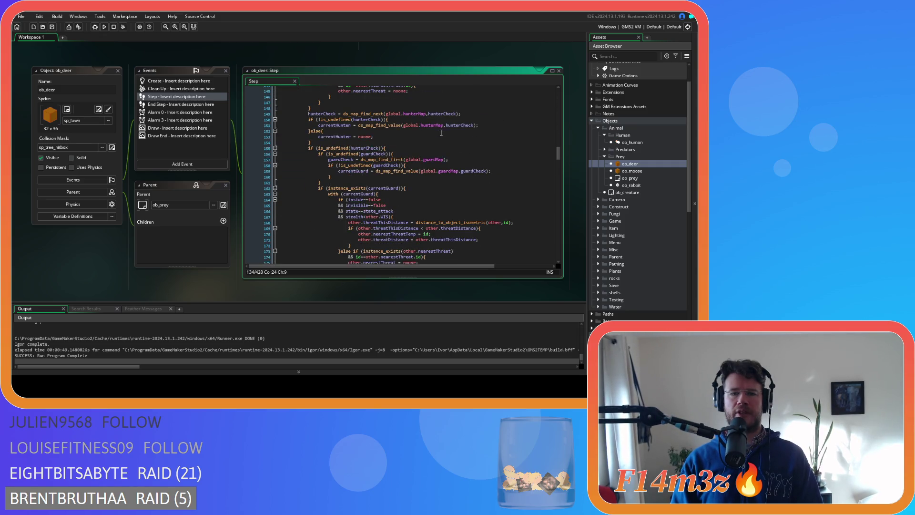
pyautogui.scroll(-9, 441, 133)
pyautogui.scroll(6, 441, 133)
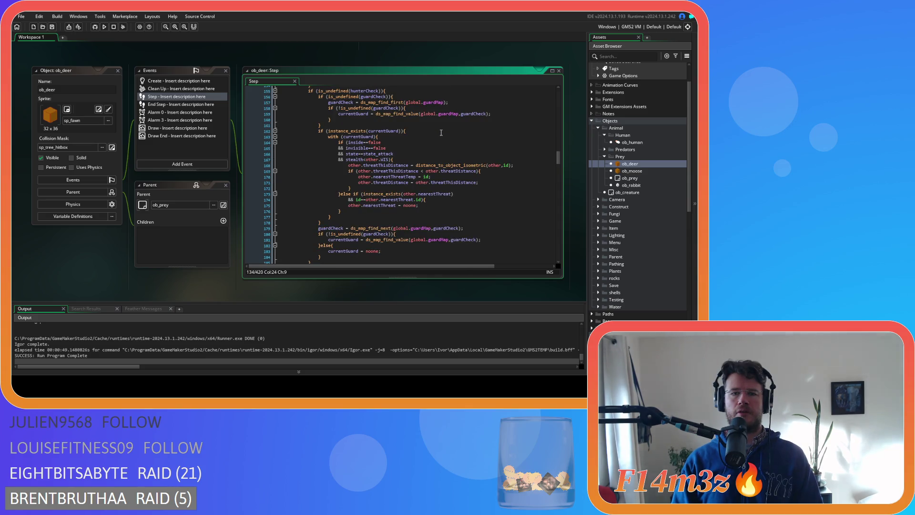
pyautogui.scroll(-6, 441, 132)
pyautogui.scroll(-4, 441, 133)
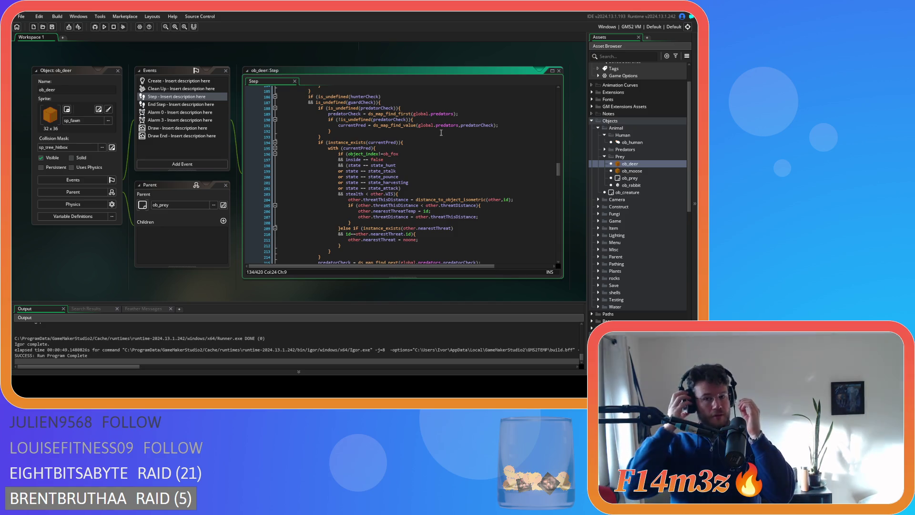
pyautogui.click(426, 154)
pyautogui.scroll(-3, 421, 196)
pyautogui.scroll(4, 421, 196)
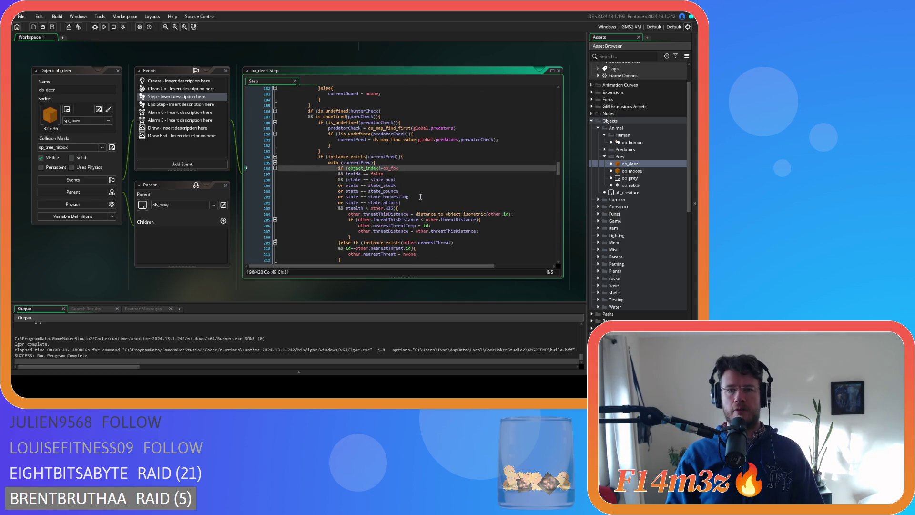
pyautogui.click(355, 185)
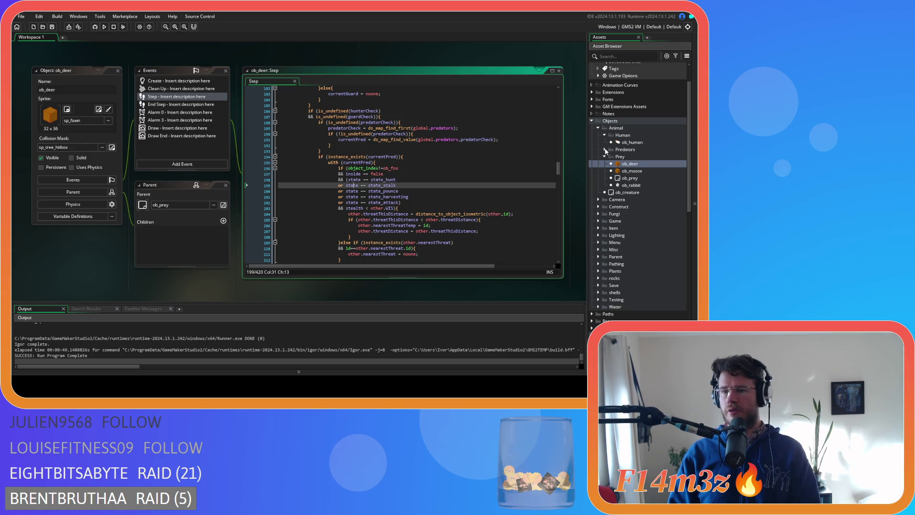
pyautogui.doubleClick(625, 150)
# - Open the ob_wolf object's Create code and start a text search
pyautogui.doubleClick(629, 178)
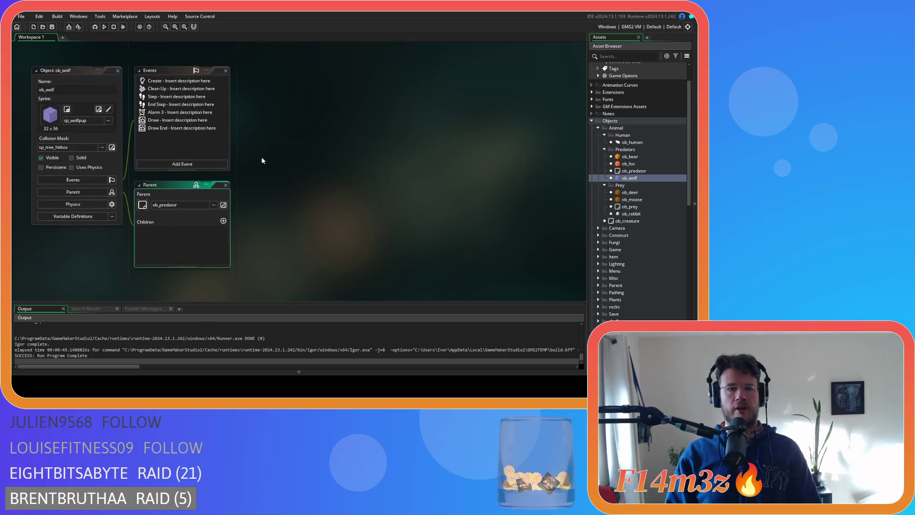
pyautogui.click(164, 81)
pyautogui.hotkey('ctrl', 'f')
pyautogui.scroll(-8, 639, 190)
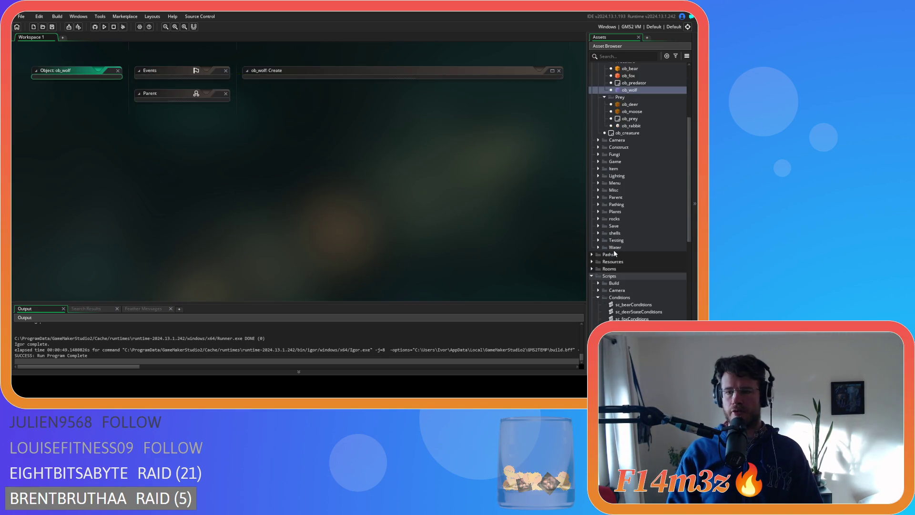
# - Open sc_wolfConditions and search 'hun' to reach the state_hunt hunting block
pyautogui.doubleClick(637, 261)
pyautogui.hotkey('ctrl', 'f')
pyautogui.press('Return')
pyautogui.write('hunt')
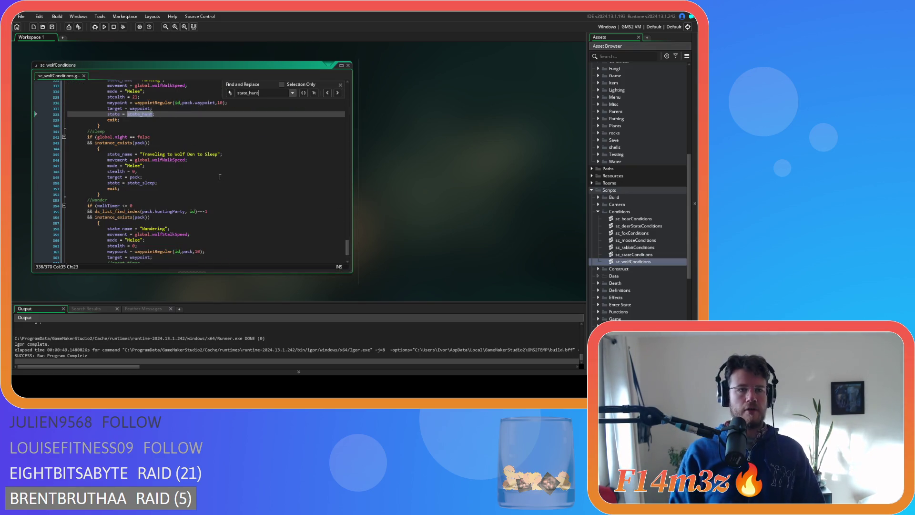
pyautogui.scroll(4, 220, 177)
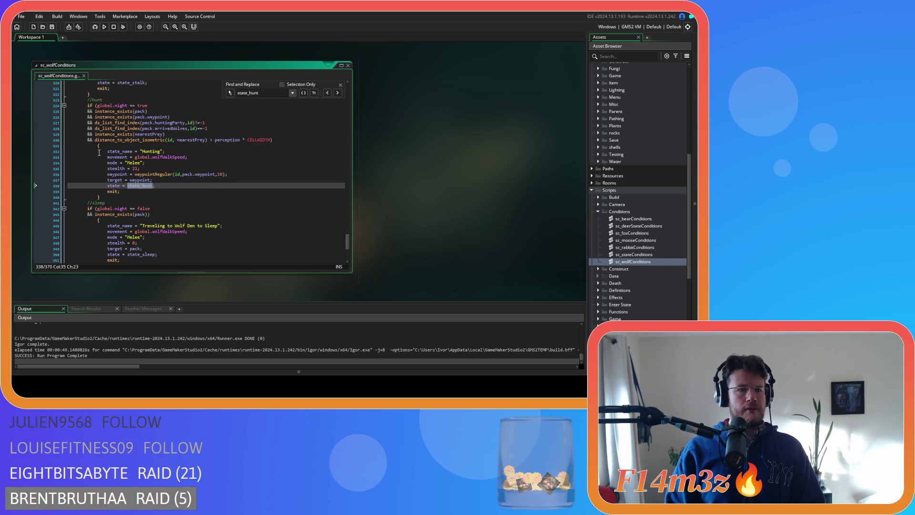
# - Remove the extra spaces around perception and after id in line 330's distance condition
pyautogui.click(186, 169)
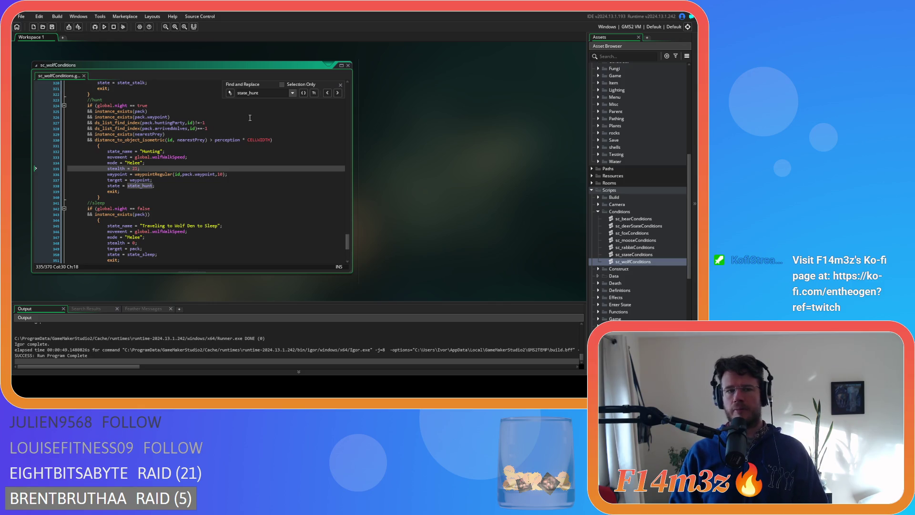
pyautogui.click(210, 139)
pyautogui.press('BackSpace')
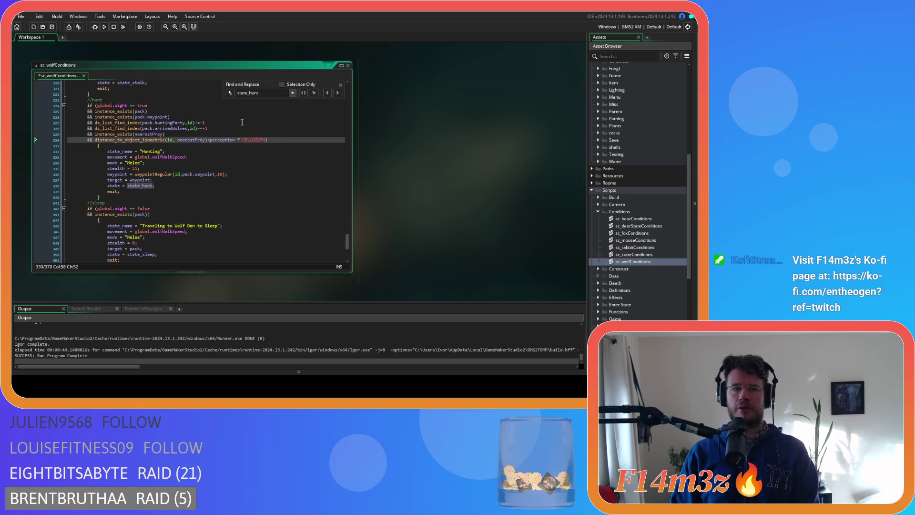
pyautogui.press('Left')
pyautogui.press('BackSpace')
pyautogui.click(269, 141)
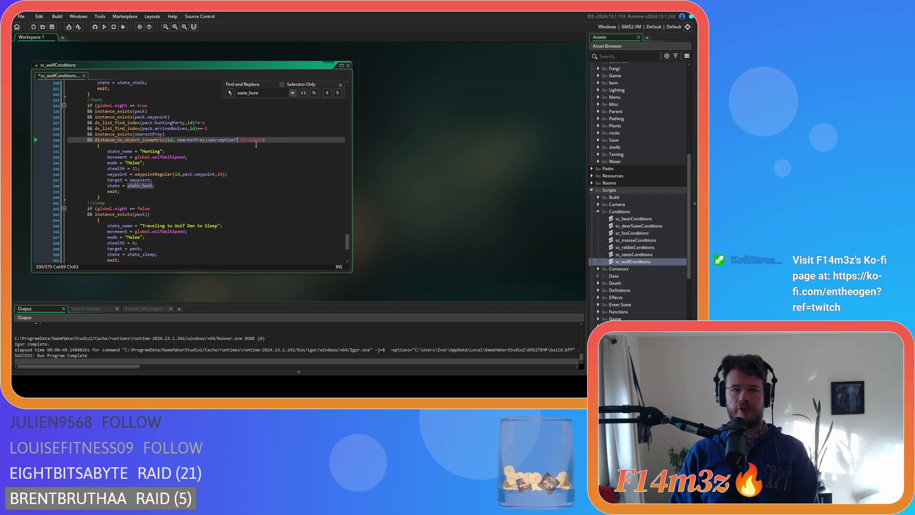
pyautogui.click(178, 139)
pyautogui.press('BackSpace')
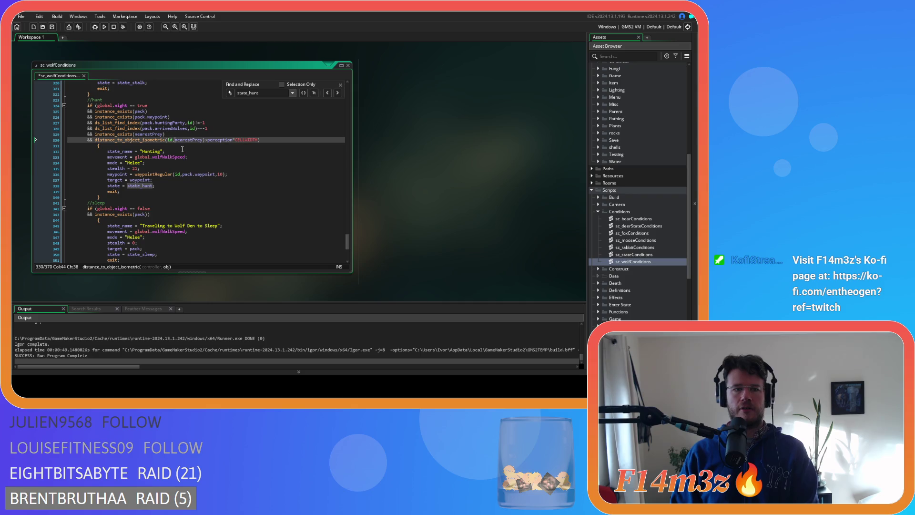
# - Tighten line 324 to global.night==true, then collapse the sc_wolfConditions window
pyautogui.click(166, 164)
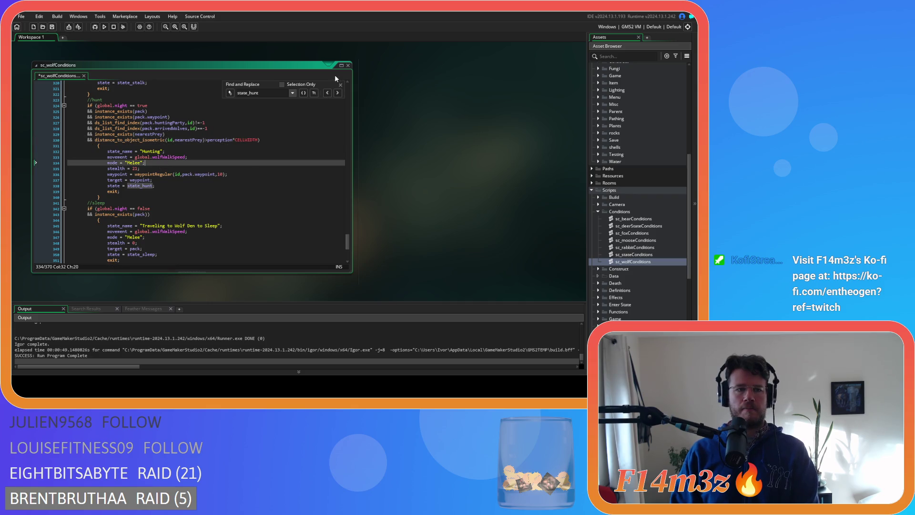
pyautogui.click(128, 105)
pyautogui.press('Delete')
pyautogui.press('Right')
pyautogui.press('Right')
pyautogui.press('Delete')
pyautogui.click(143, 145)
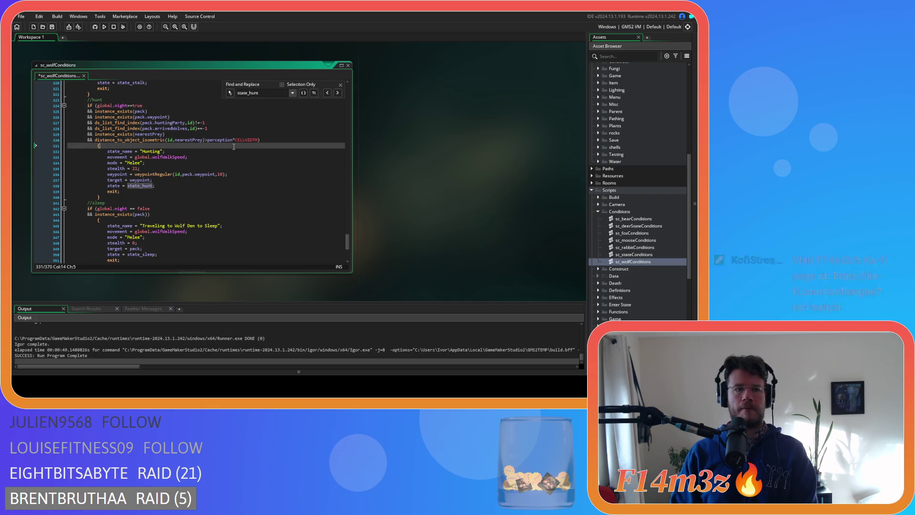
pyautogui.click(342, 66)
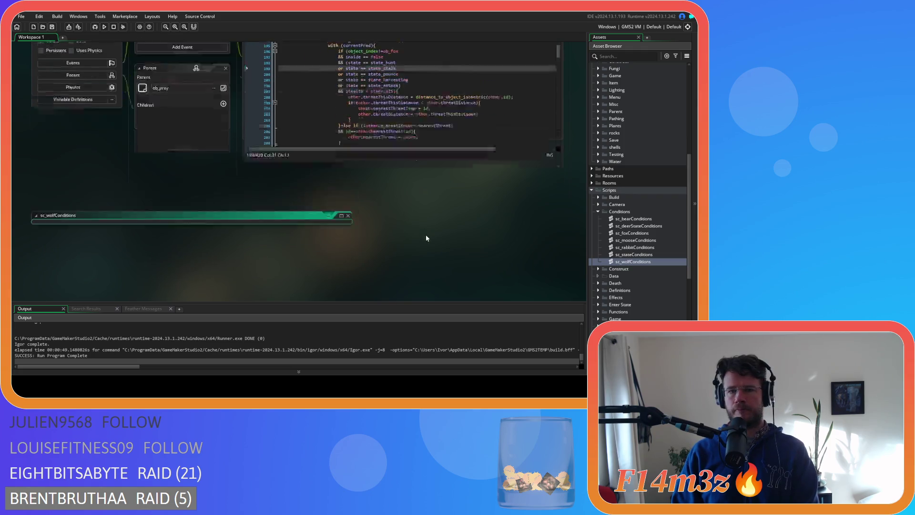
pyautogui.click(404, 145)
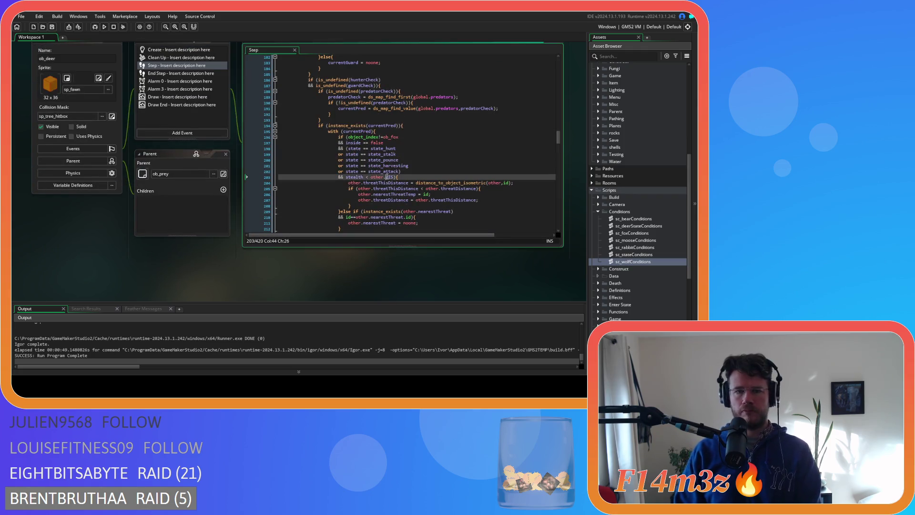
pyautogui.click(402, 148)
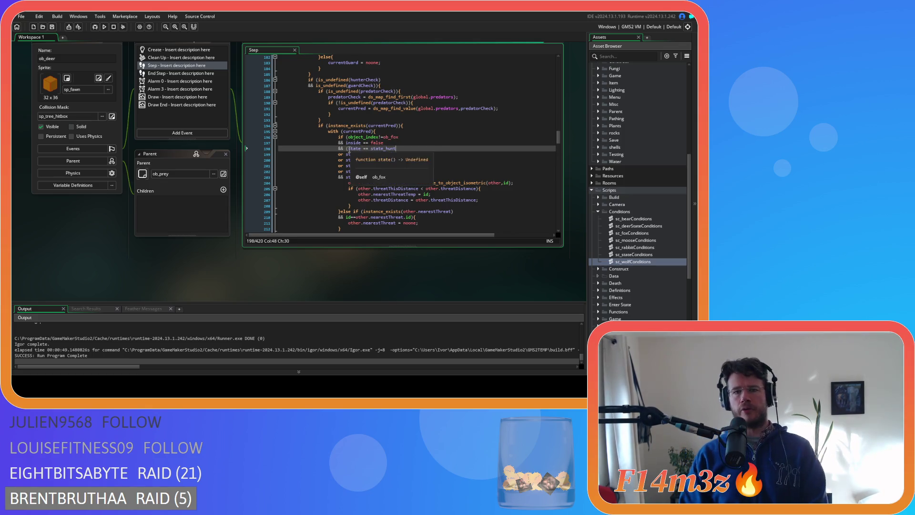
pyautogui.click(346, 154)
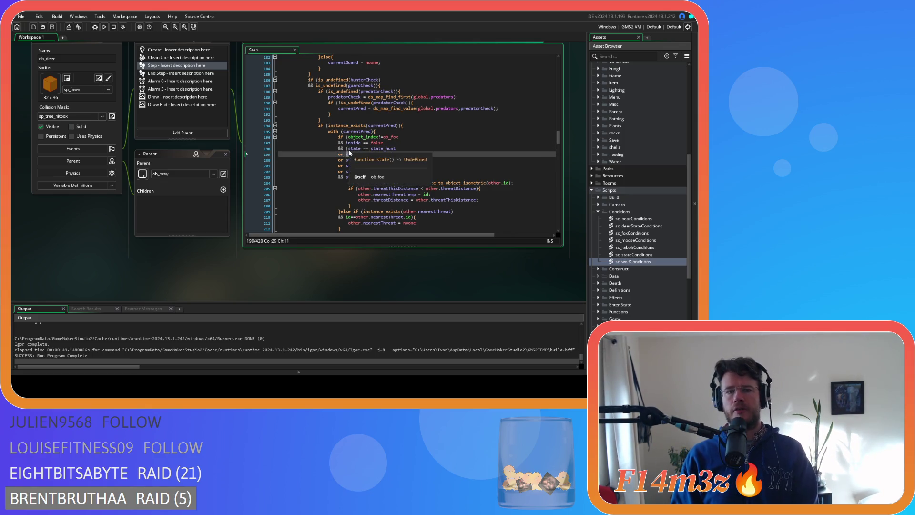
pyautogui.moveTo(346, 154); pyautogui.dragTo(348, 148)
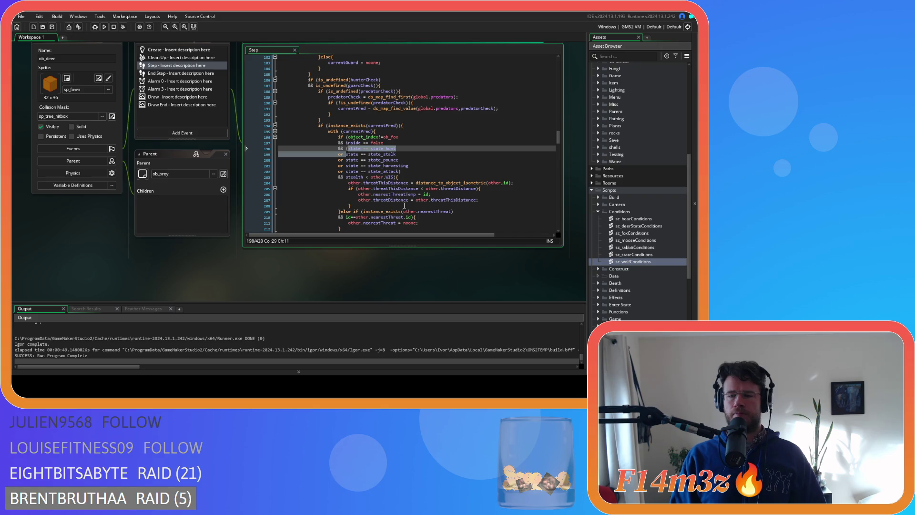
pyautogui.scroll(3, 422, 90)
pyautogui.scroll(-2, 423, 95)
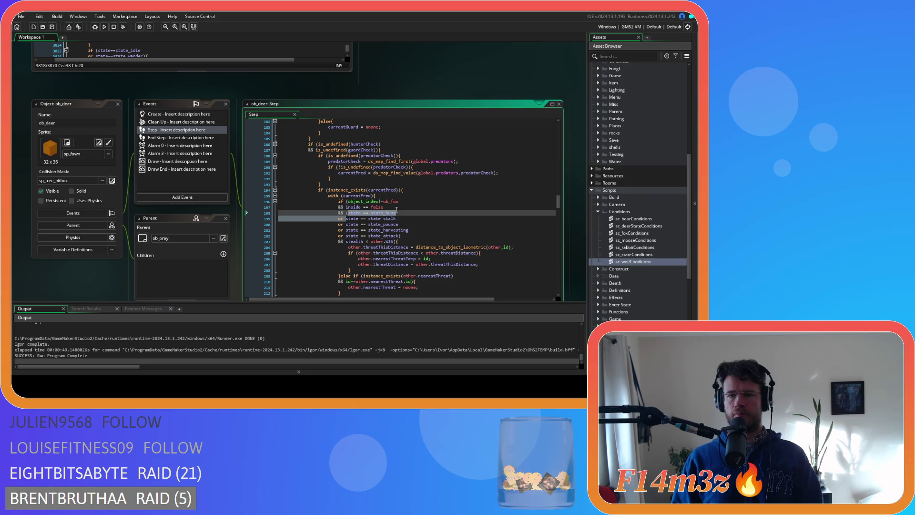
# - Remove the spaces around == in the inside==false and state_hunt checks on lines 197–198
pyautogui.moveTo(417, 247); pyautogui.dragTo(485, 251)
pyautogui.moveTo(401, 253); pyautogui.dragTo(461, 253)
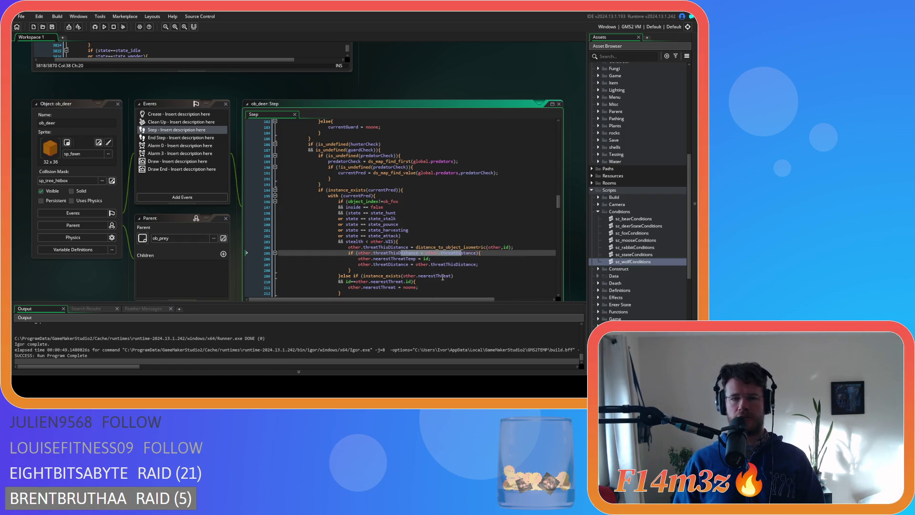
pyautogui.click(382, 236)
pyautogui.click(381, 224)
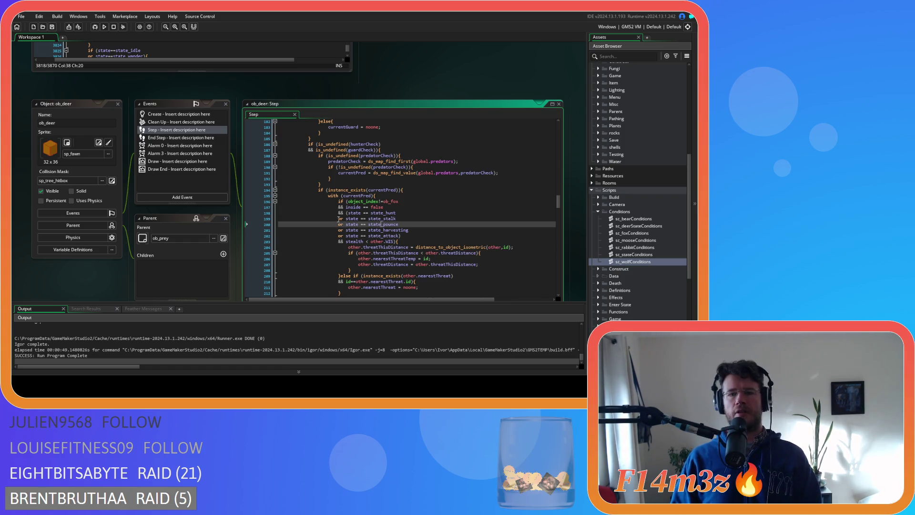
pyautogui.press('Up')
pyautogui.press('Up')
pyautogui.press('Up')
pyautogui.press('Delete')
pyautogui.press('Right')
pyautogui.press('Right')
pyautogui.press('Delete')
pyautogui.press('Down')
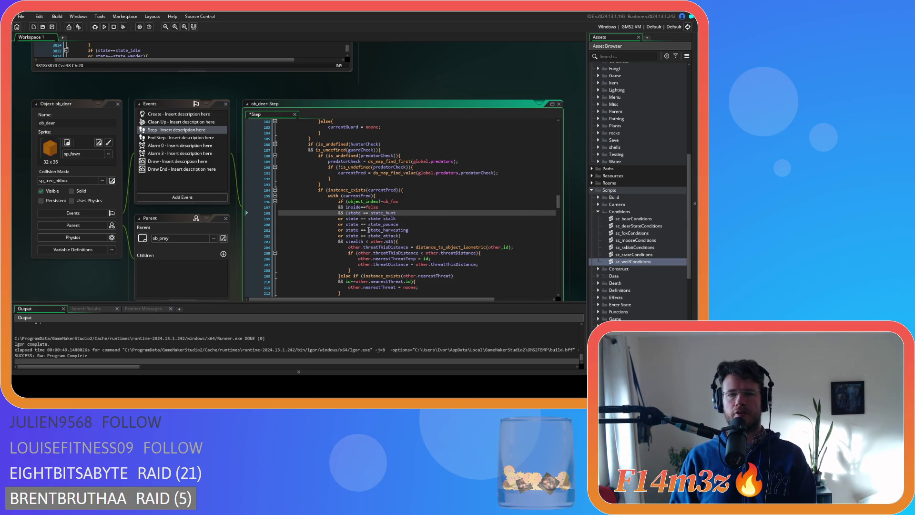
pyautogui.press('Delete')
pyautogui.press('Right')
pyautogui.press('Right')
pyautogui.press('Delete')
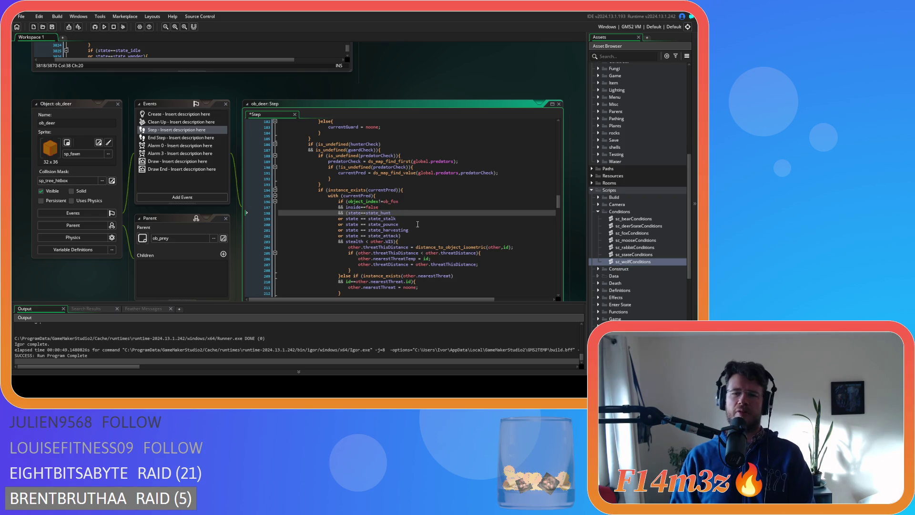
# - Compact the == comparisons in the state_stalk, state_pounce, state_harvesting and state_attack checks (lines 199–202)
pyautogui.click(359, 218)
pyautogui.press('Delete')
pyautogui.press('Right')
pyautogui.press('Right')
pyautogui.press('Delete')
pyautogui.click(364, 227)
pyautogui.press('BackSpace')
pyautogui.press('Right')
pyautogui.press('Right')
pyautogui.press('Delete')
pyautogui.click(359, 232)
pyautogui.press('Delete')
pyautogui.press('Right')
pyautogui.press('Right')
pyautogui.press('Delete')
pyautogui.click(367, 236)
pyautogui.press('Delete')
pyautogui.press('Left')
pyautogui.press('Left')
pyautogui.press('BackSpace')
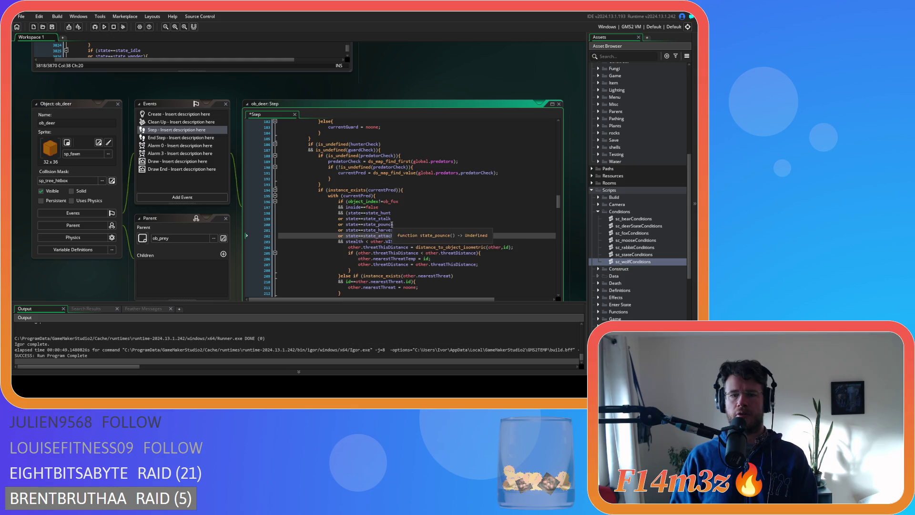
# - Delete the space between stealth and < in the line 203 stealth comparison
pyautogui.press('Up')
pyautogui.press('Up')
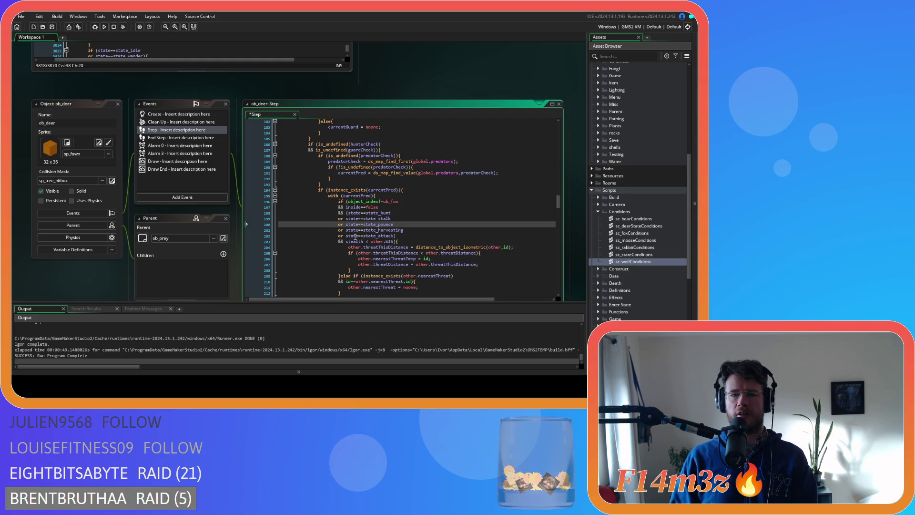
pyautogui.click(358, 213)
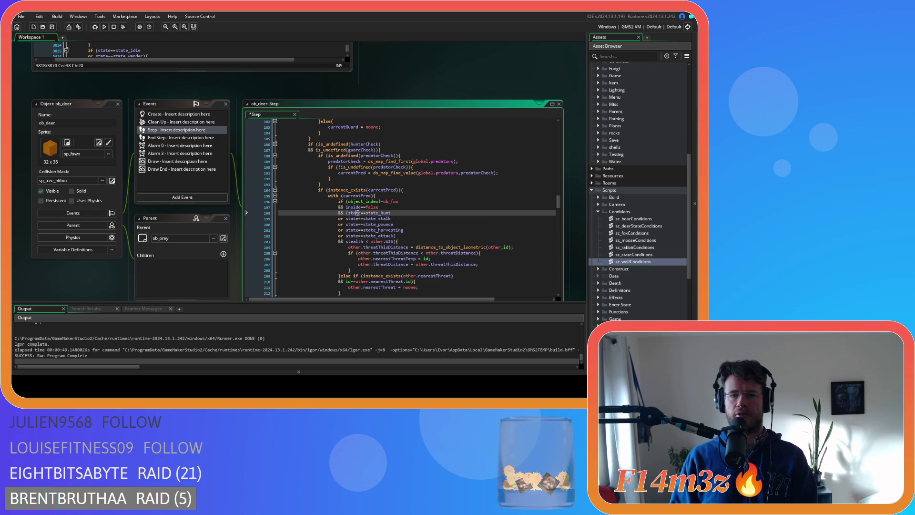
pyautogui.click(350, 242)
pyautogui.doubleClick(362, 242)
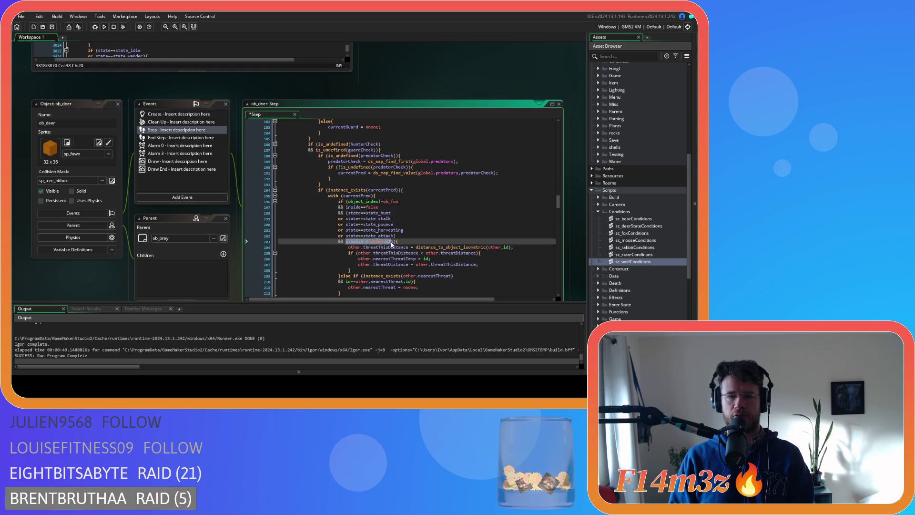
pyautogui.click(394, 242)
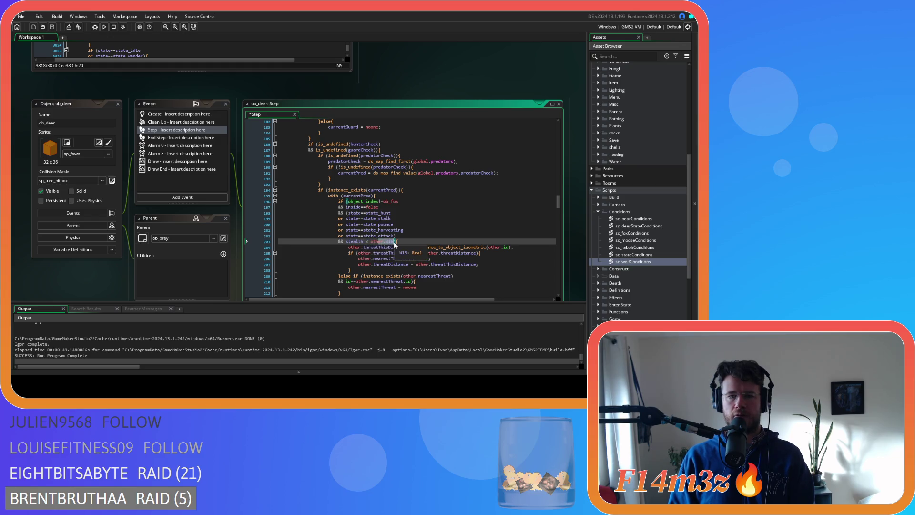
pyautogui.click(353, 242)
pyautogui.click(365, 241)
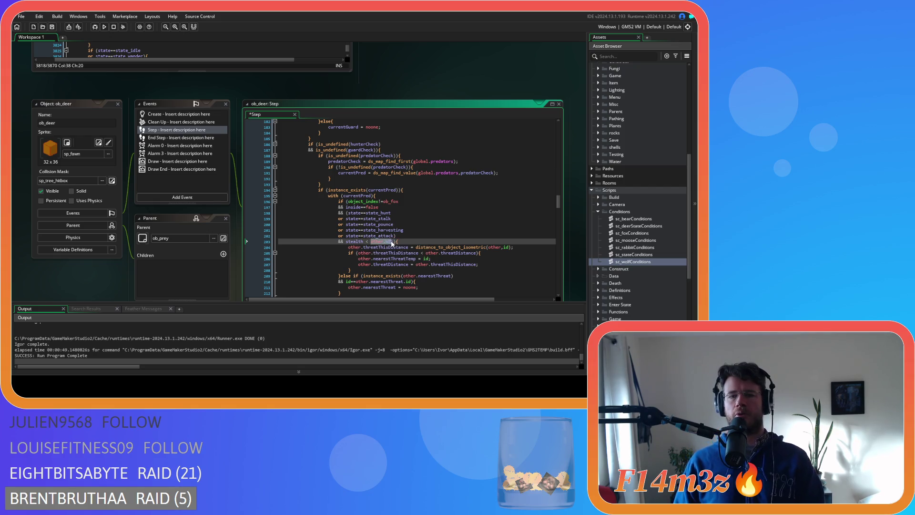
pyautogui.press('Delete')
pyautogui.press('Delete')
pyautogui.write('(other.id)')
pyautogui.moveTo(411, 247); pyautogui.dragTo(507, 254)
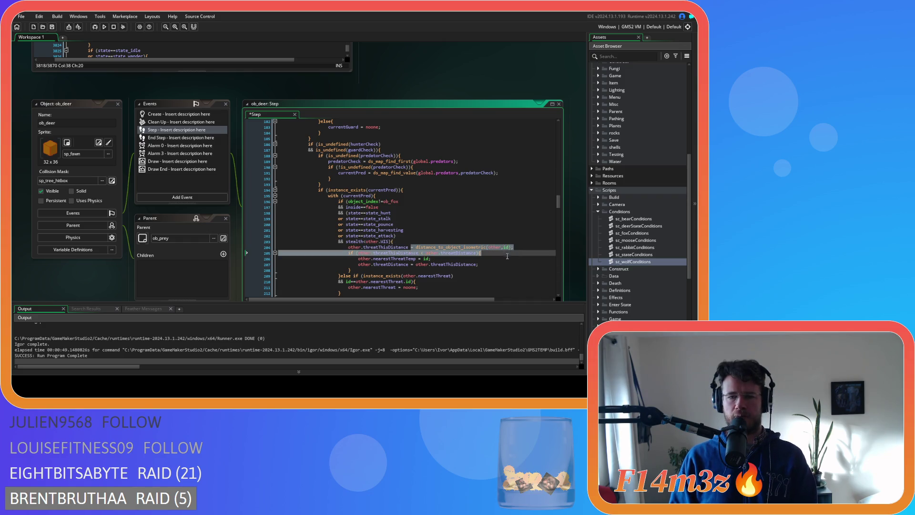
pyautogui.click(376, 247)
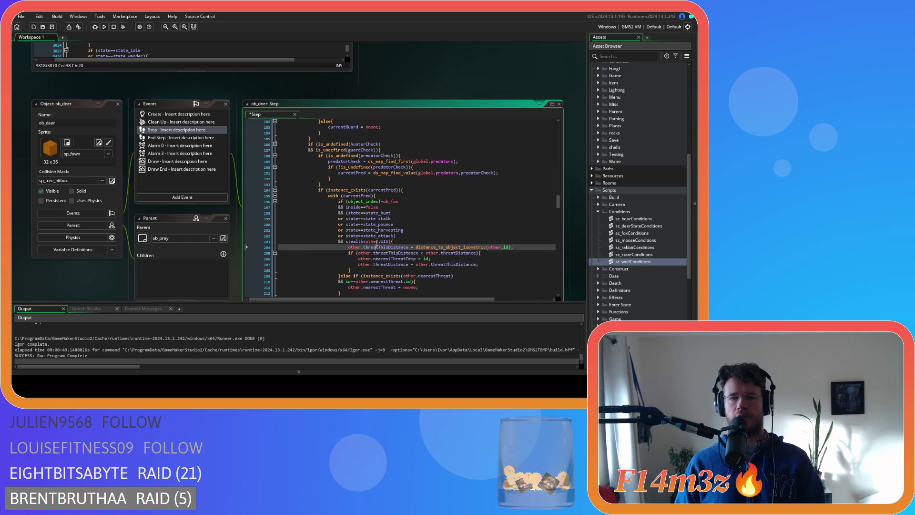
# - Save the deer's Step code and bring the sc_stateConditions code into view
pyautogui.click(430, 231)
pyautogui.hotkey('ctrl', 's')
pyautogui.click(424, 235)
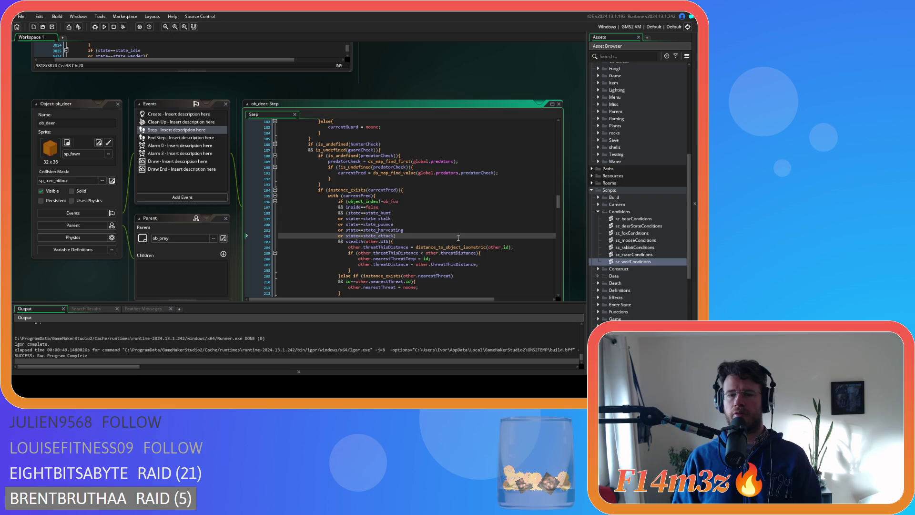
pyautogui.scroll(3, 453, 252)
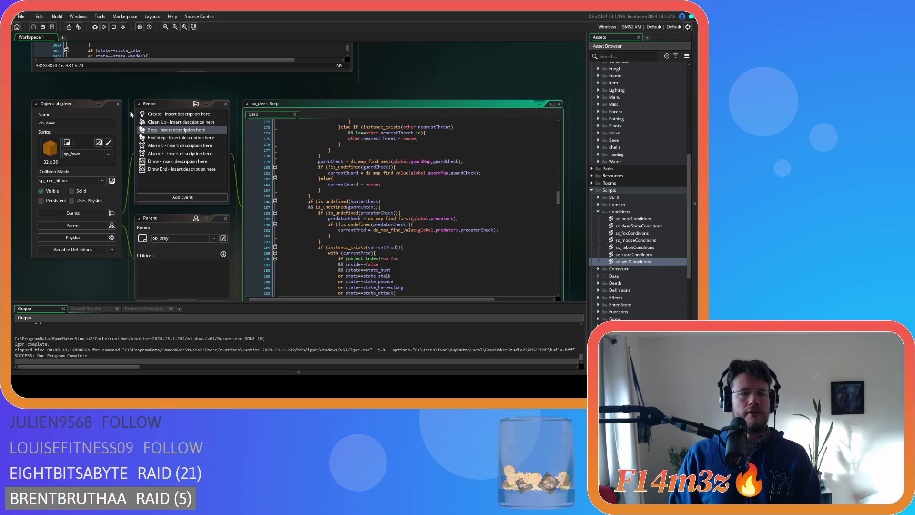
pyautogui.moveTo(181, 84); pyautogui.dragTo(181, 277)
# - Scroll through the sc_stateConditions code to check the hunting state
pyautogui.click(255, 192)
pyautogui.scroll(1, 255, 194)
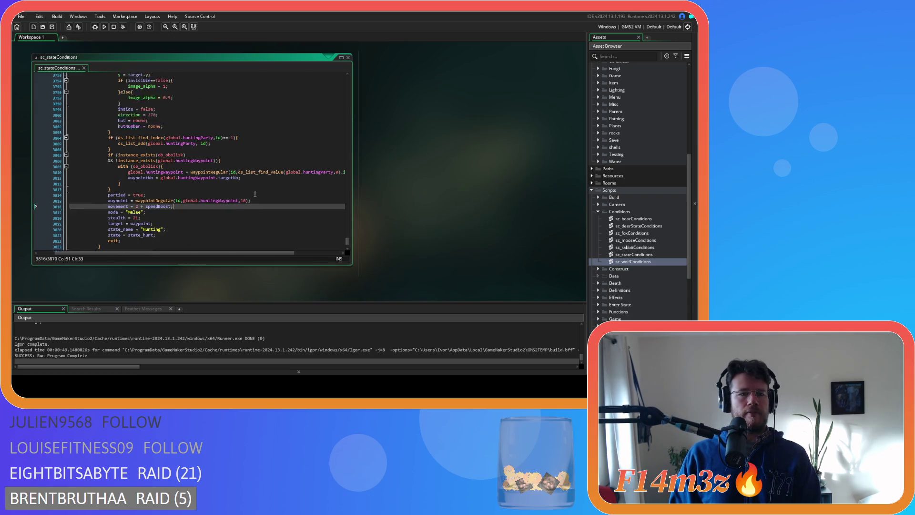
pyautogui.scroll(-1, 255, 193)
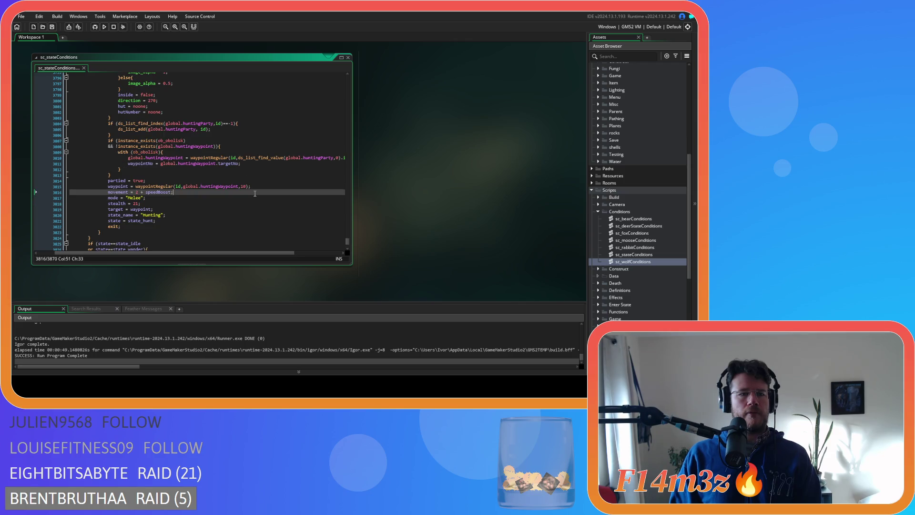
pyautogui.scroll(5, 255, 194)
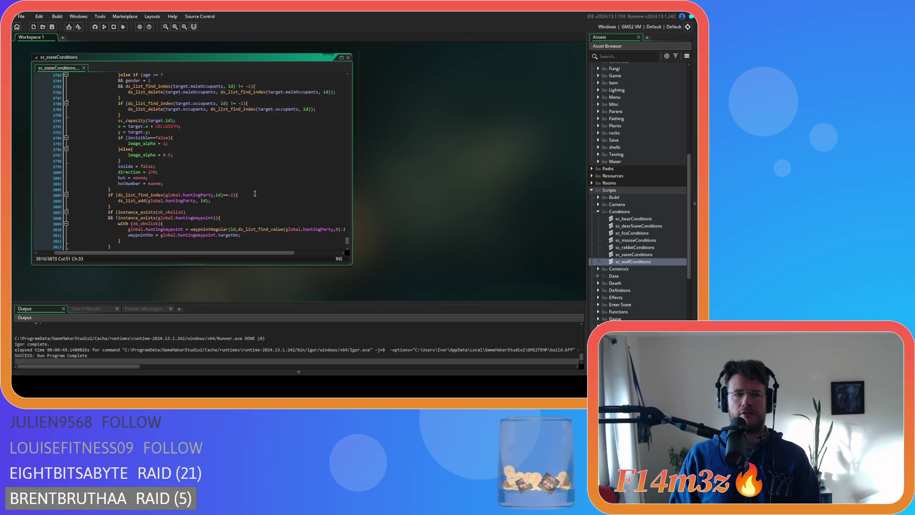
pyautogui.scroll(-3, 191, 174)
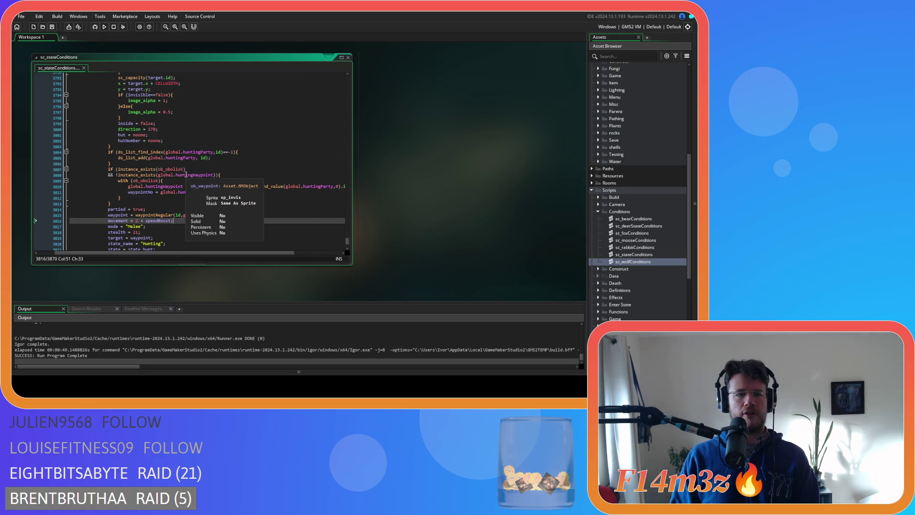
pyautogui.scroll(4, 210, 183)
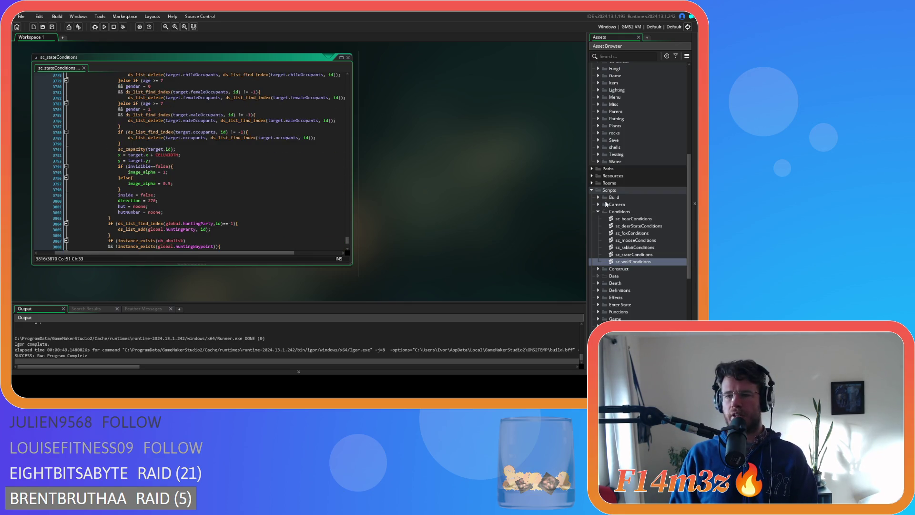
# - Collapse the Conditions scripts folder and open ob_deer's Create event code
pyautogui.click(599, 212)
pyautogui.scroll(6, 604, 195)
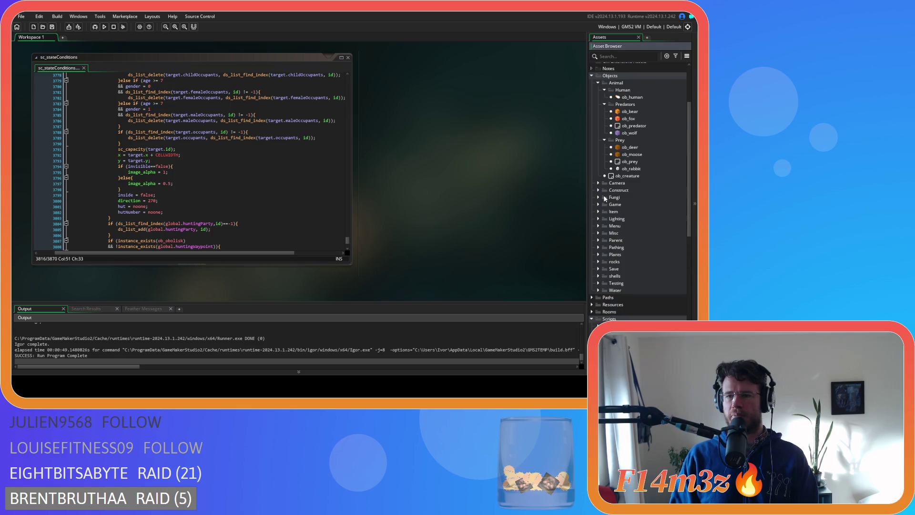
pyautogui.doubleClick(642, 147)
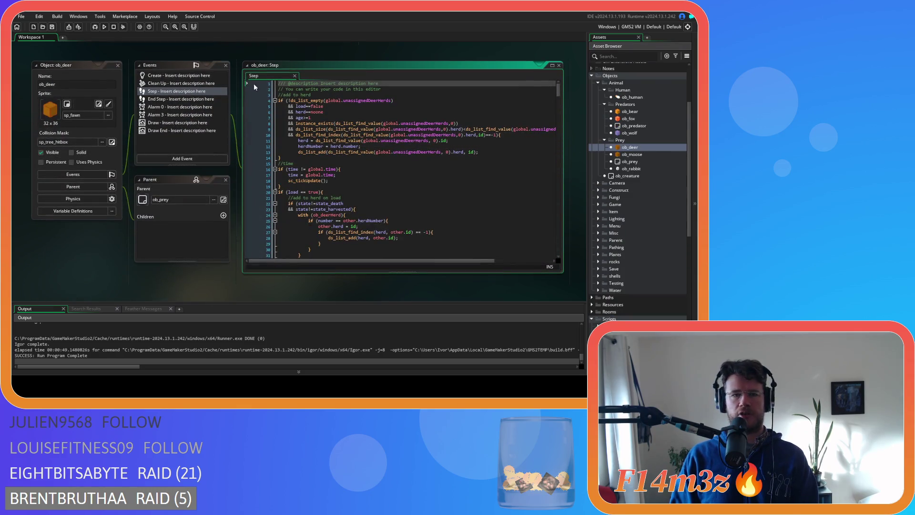
pyautogui.click(157, 75)
# - Scroll through ob_deer's Create variables such as waypoint and mode, then close the object editor
pyautogui.click(360, 124)
pyautogui.scroll(-15, 360, 128)
pyautogui.scroll(-16, 360, 128)
pyautogui.scroll(-17, 360, 128)
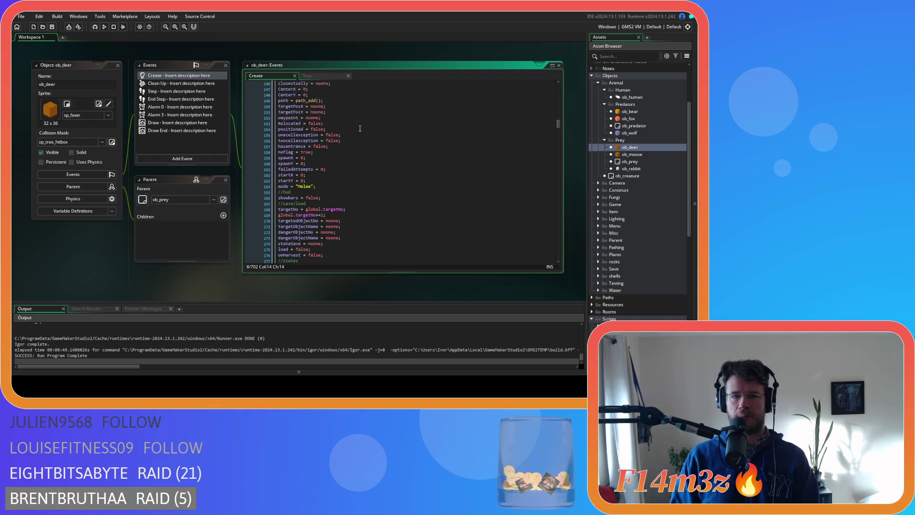
pyautogui.scroll(-1, 360, 129)
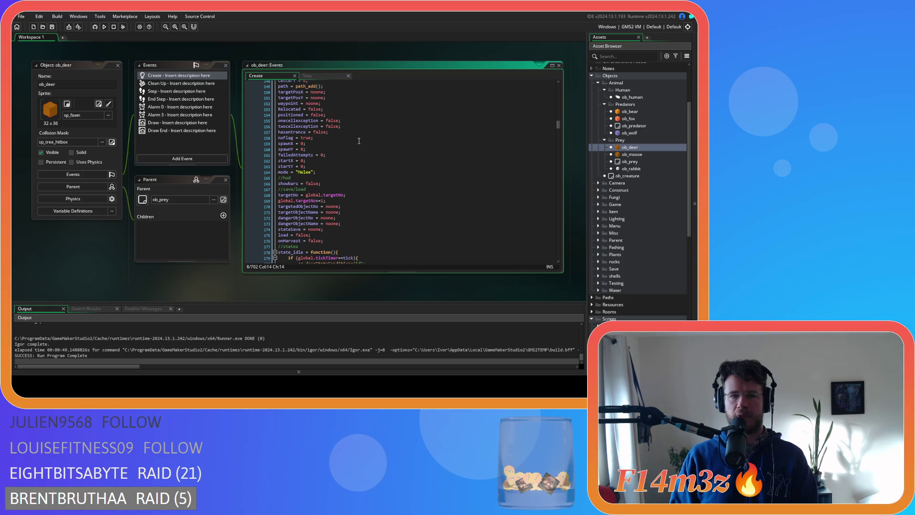
pyautogui.scroll(-3, 359, 141)
pyautogui.scroll(5, 358, 142)
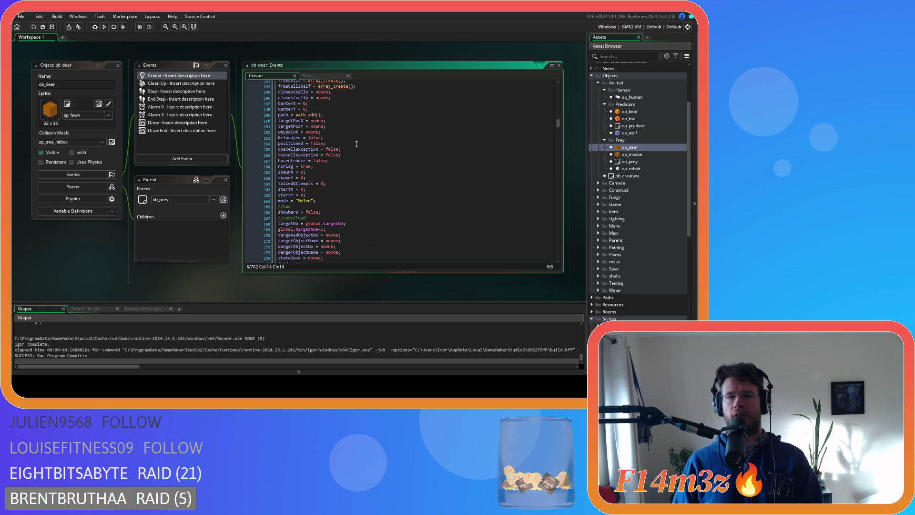
pyautogui.scroll(15, 347, 154)
pyautogui.scroll(5, 348, 154)
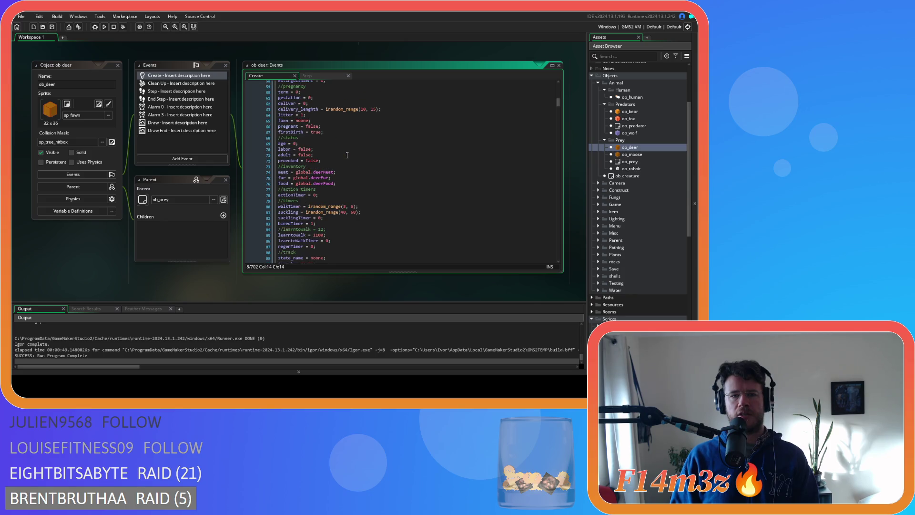
pyautogui.scroll(5, 347, 156)
pyautogui.click(361, 139)
pyautogui.click(118, 65)
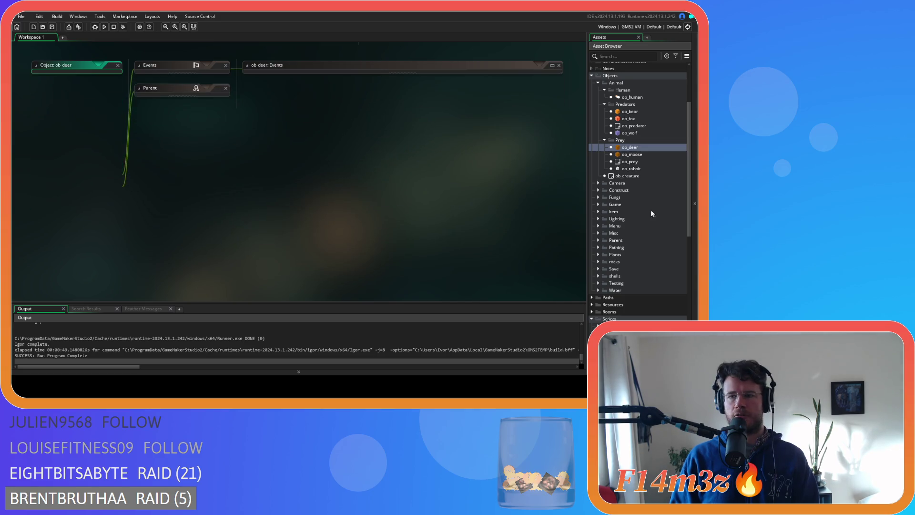
# - Expand the Definitions scripts folder and open sc_attributes
pyautogui.scroll(-5, 649, 224)
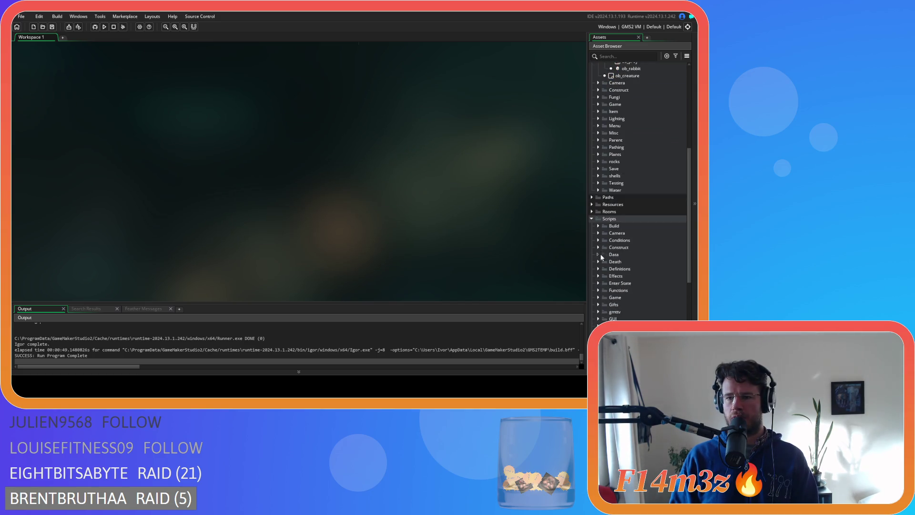
pyautogui.click(599, 269)
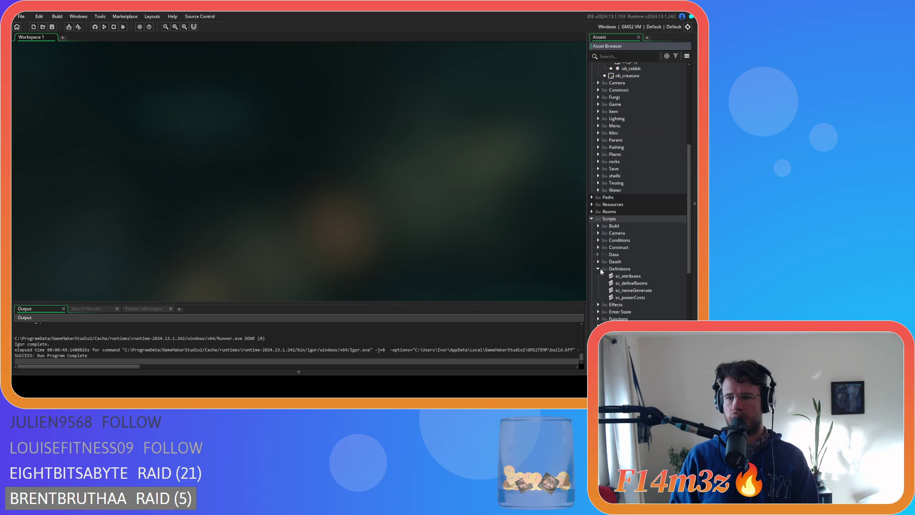
pyautogui.doubleClick(629, 277)
pyautogui.scroll(-4, 217, 131)
pyautogui.scroll(-20, 218, 131)
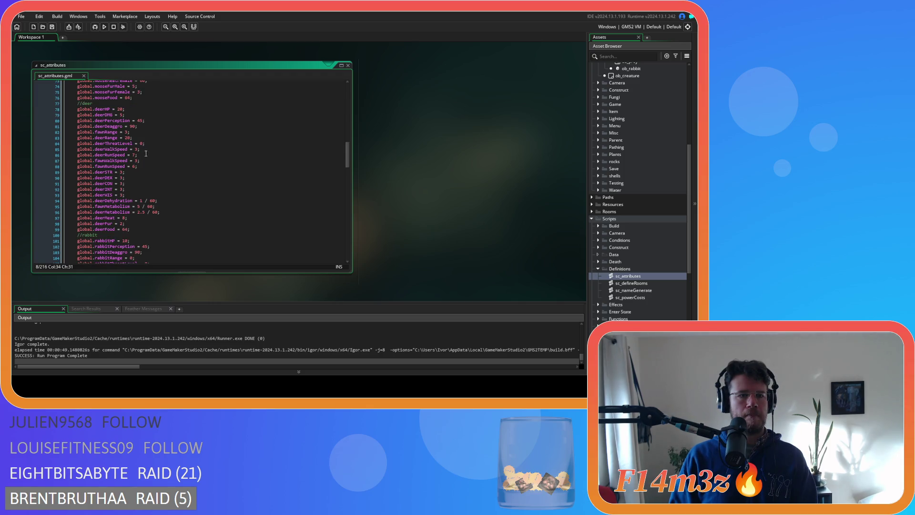
# - Review the deerWIS, rabbitINT, rabbitWIS, wolfWIS and foxWIS values down to the bear stats
pyautogui.click(144, 196)
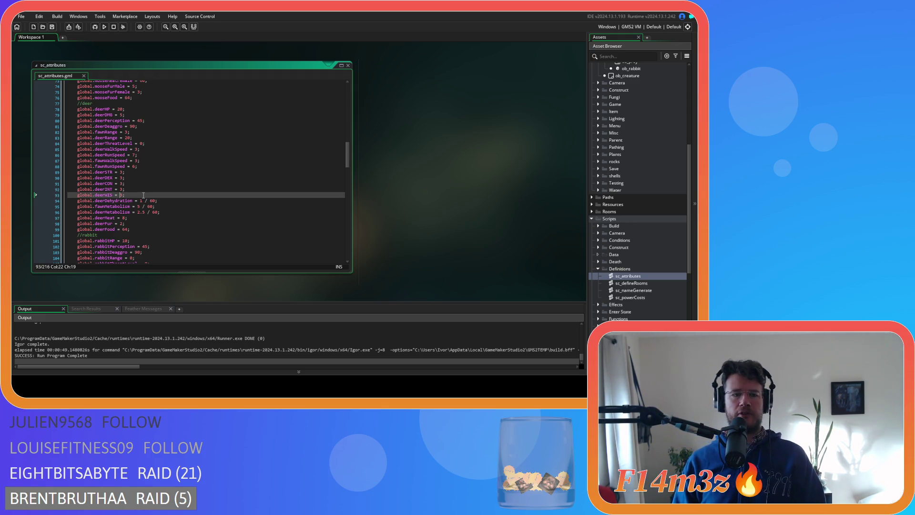
pyautogui.scroll(-8, 143, 195)
pyautogui.click(141, 175)
pyautogui.click(141, 181)
pyautogui.scroll(3, 142, 196)
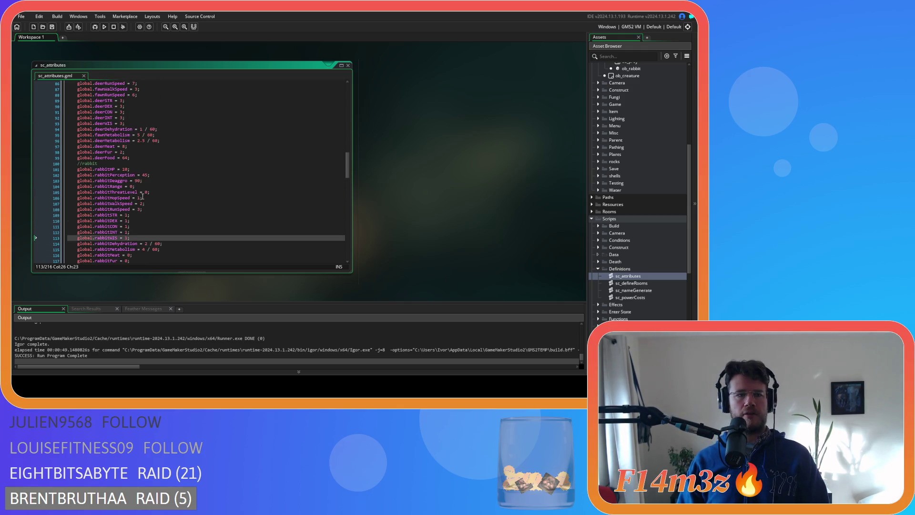
pyautogui.scroll(-10, 143, 198)
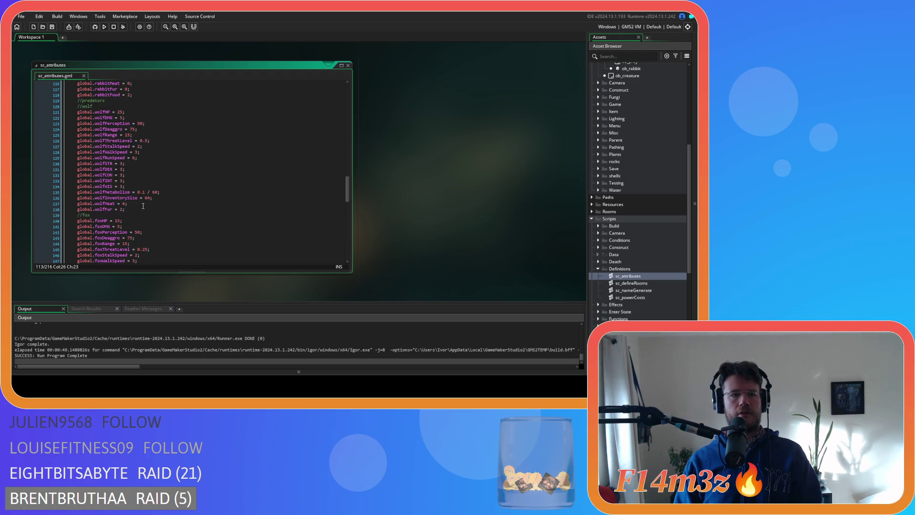
pyautogui.click(160, 187)
pyautogui.scroll(-5, 161, 195)
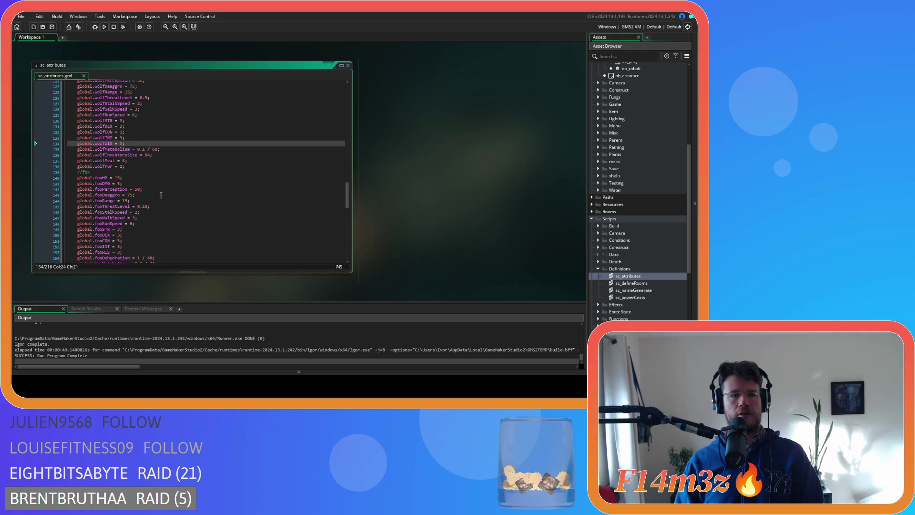
pyautogui.click(142, 208)
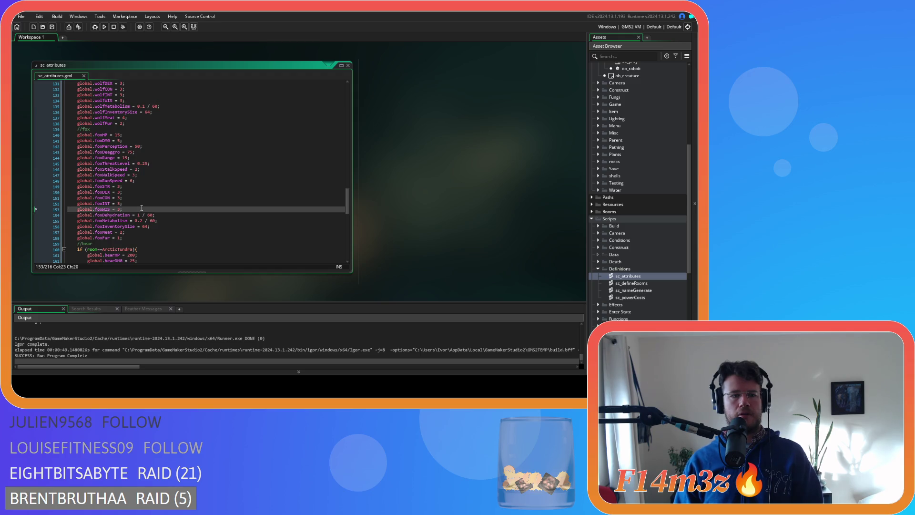
pyautogui.scroll(-7, 142, 208)
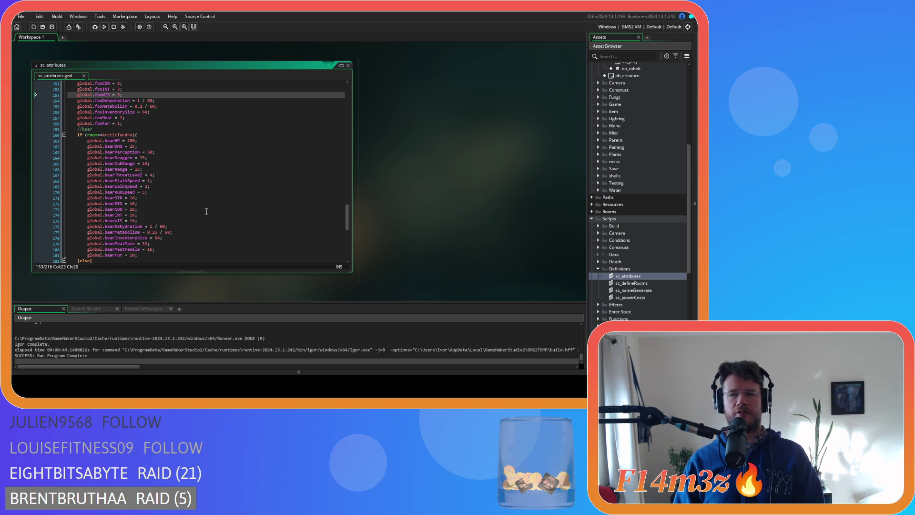
pyautogui.scroll(5, 637, 177)
pyautogui.click(638, 178)
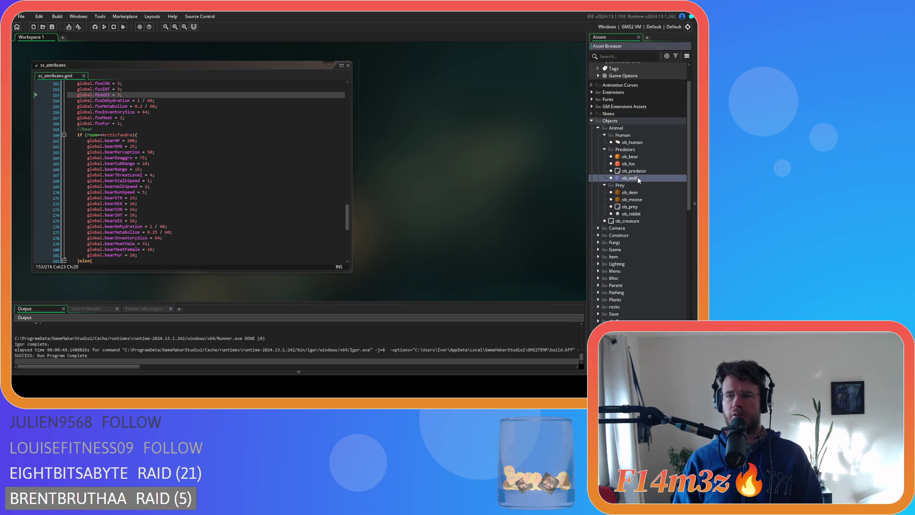
# - Open ob_wolf's Step event code and search it for nearestThreat
pyautogui.doubleClick(638, 177)
pyautogui.doubleClick(175, 93)
pyautogui.click(337, 133)
pyautogui.hotkey('ctrl', 'f')
pyautogui.write('state')
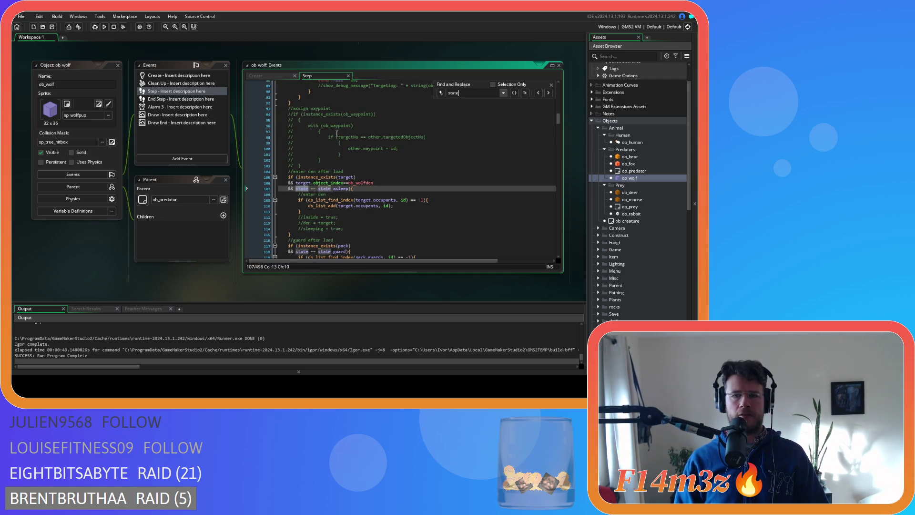
pyautogui.hotkey('ctrl', 'a')
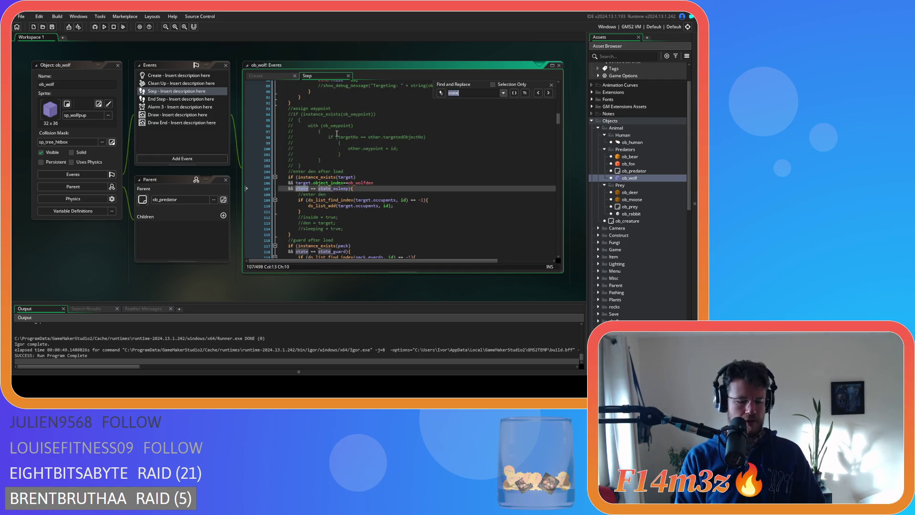
pyautogui.write('nearestThreat')
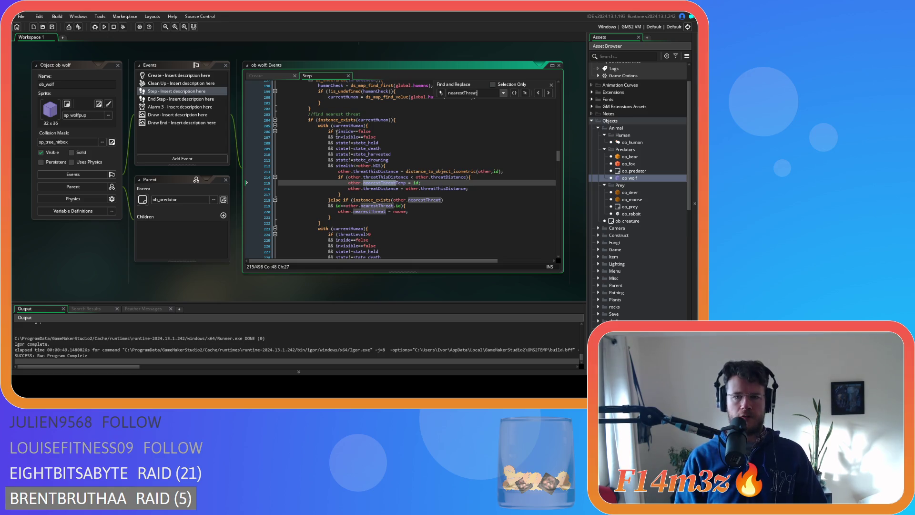
# - Inspect the threat conditions invisible==false and state_held in the nearest-threat block
pyautogui.click(385, 160)
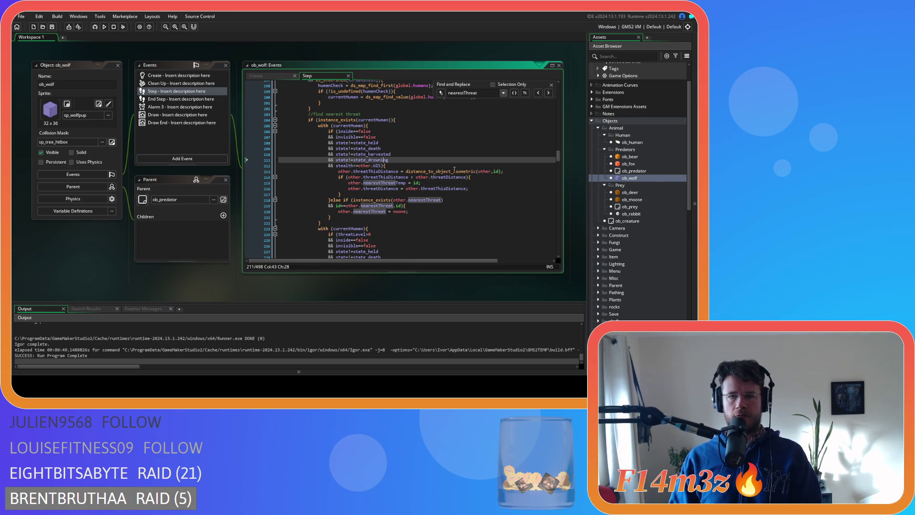
pyautogui.click(418, 169)
pyautogui.moveTo(337, 137); pyautogui.dragTo(377, 137)
pyautogui.click(383, 144)
pyautogui.press('Down')
pyautogui.press('Down')
pyautogui.press('Down')
pyautogui.press('Up')
pyautogui.press('Up')
pyautogui.press('Up')
pyautogui.press('Up')
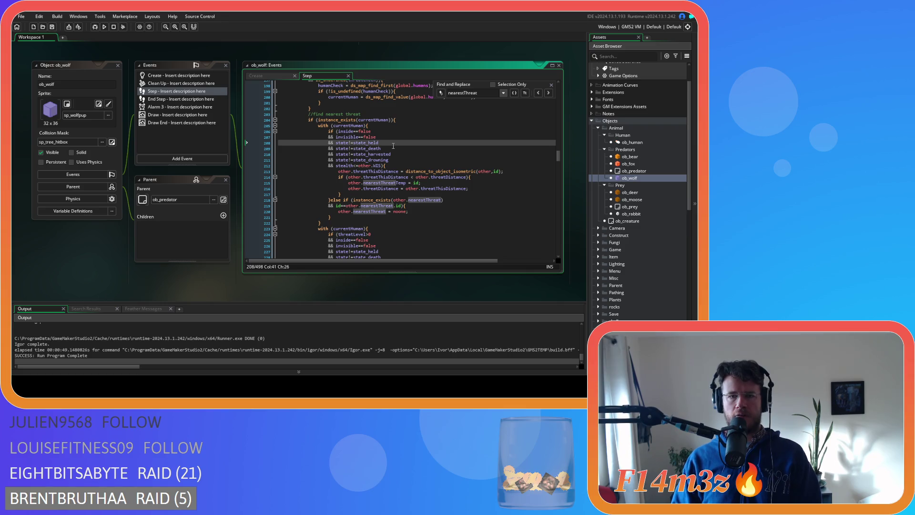
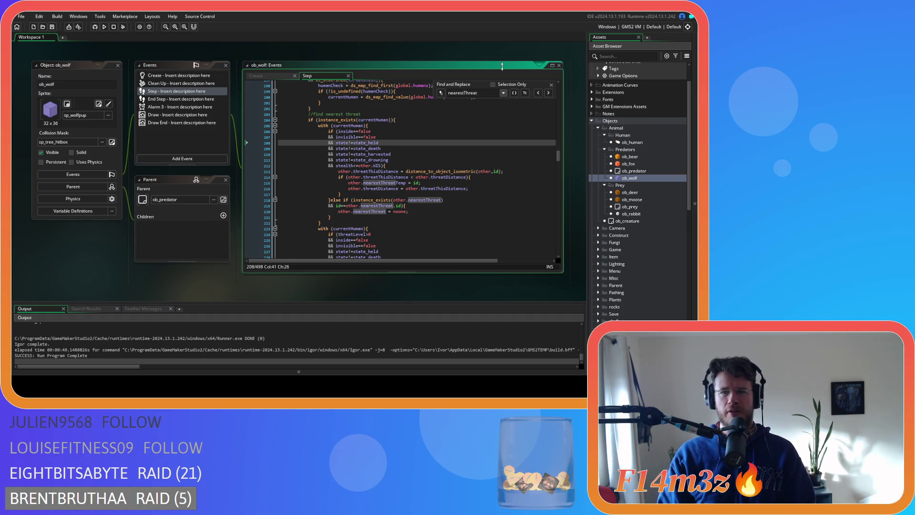
# - Dismiss the Find results and close the ob_wolf editor windows
pyautogui.click(552, 84)
pyautogui.click(408, 166)
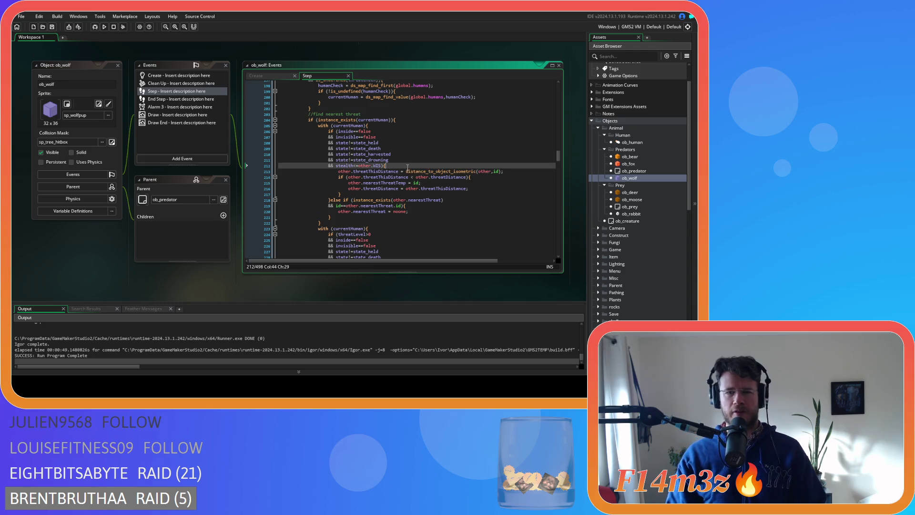
pyautogui.click(258, 76)
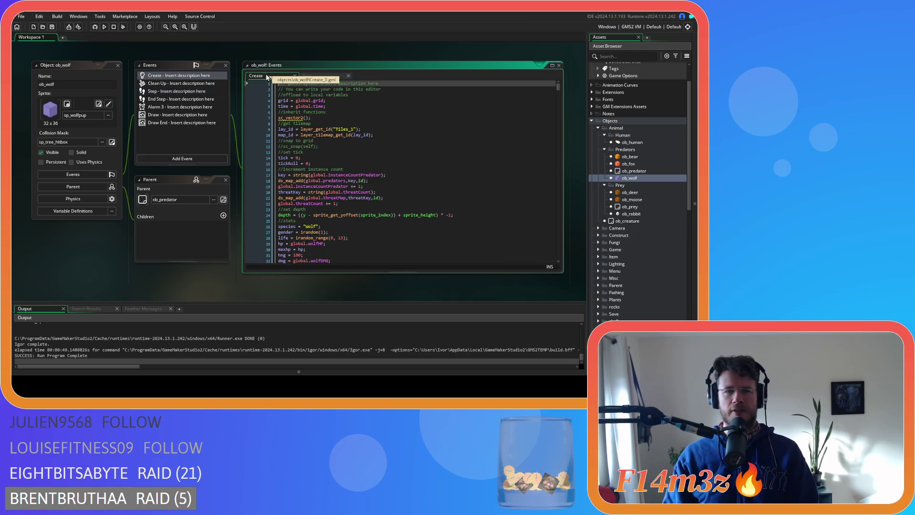
pyautogui.click(117, 70)
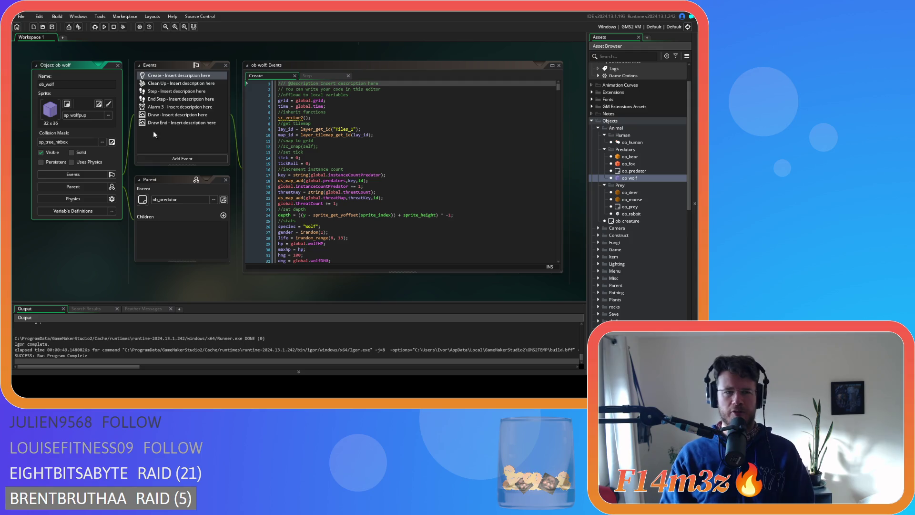
pyautogui.click(117, 66)
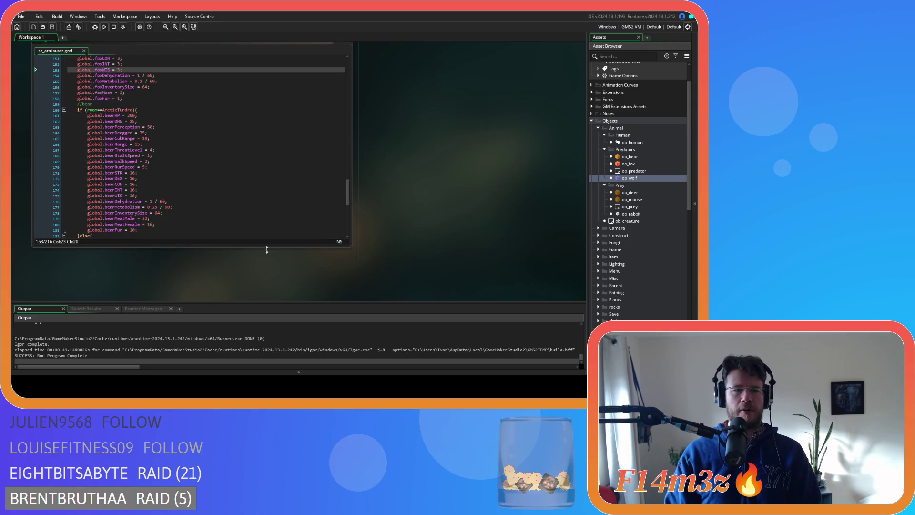
# - Open the ob_human object from the Asset Browser
pyautogui.click(233, 152)
pyautogui.scroll(5, 235, 152)
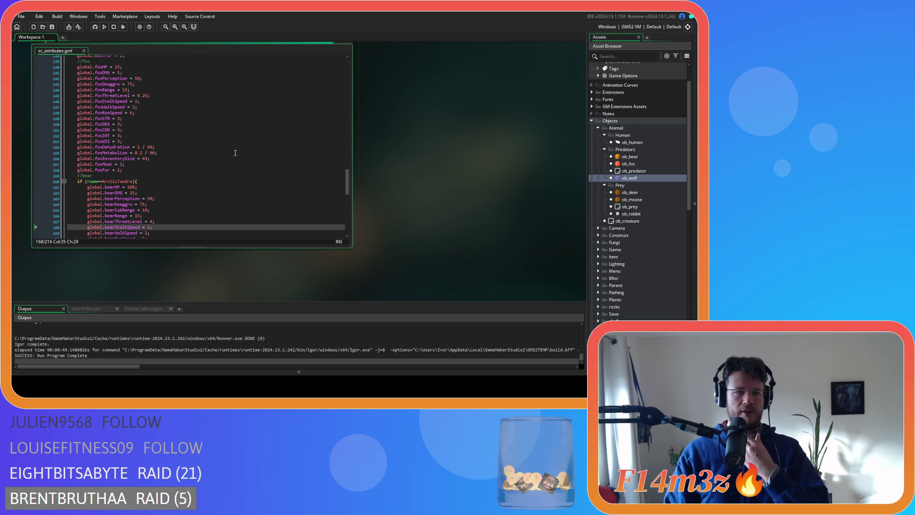
pyautogui.doubleClick(632, 142)
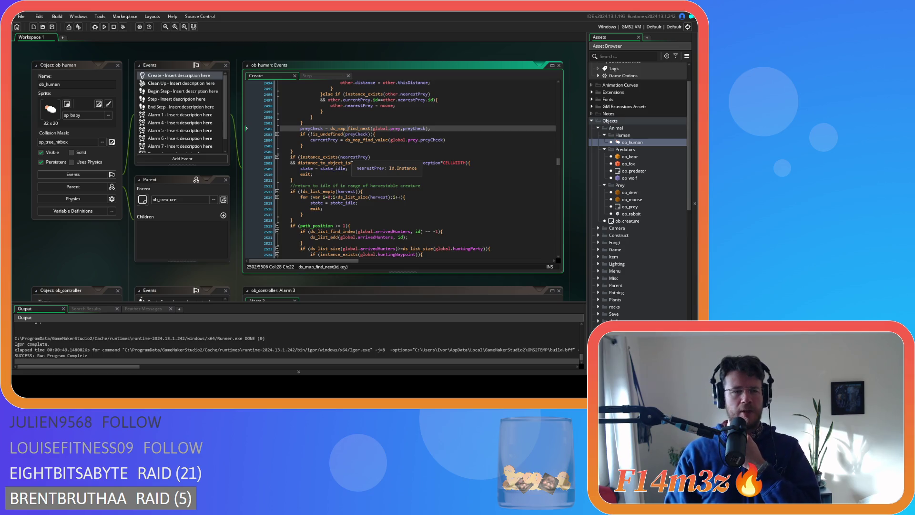
# - Open the sc_stateConditions script and search it for 'state_defen'
pyautogui.click(374, 147)
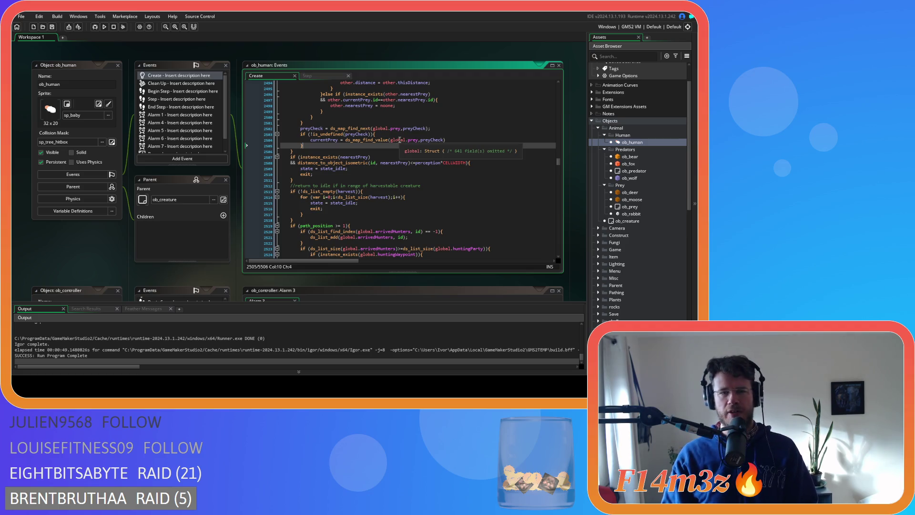
pyautogui.scroll(-10, 622, 246)
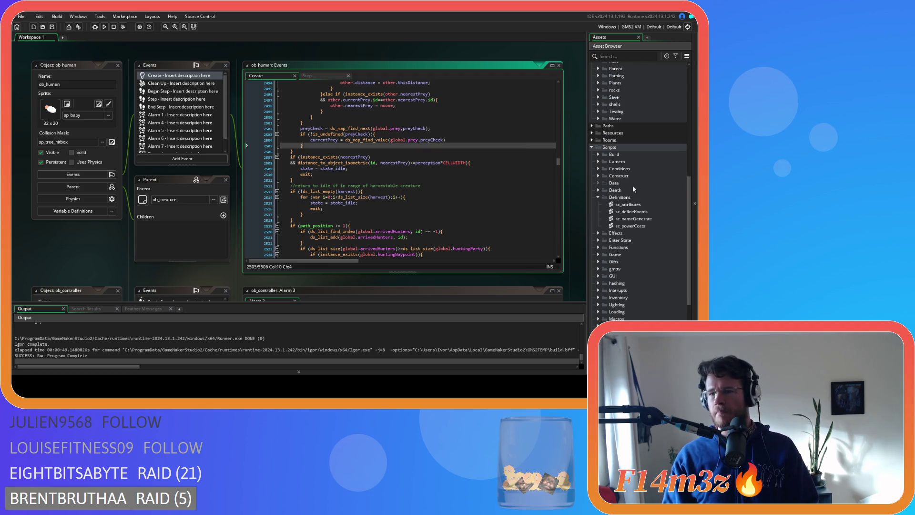
pyautogui.click(599, 197)
pyautogui.click(599, 168)
pyautogui.doubleClick(634, 212)
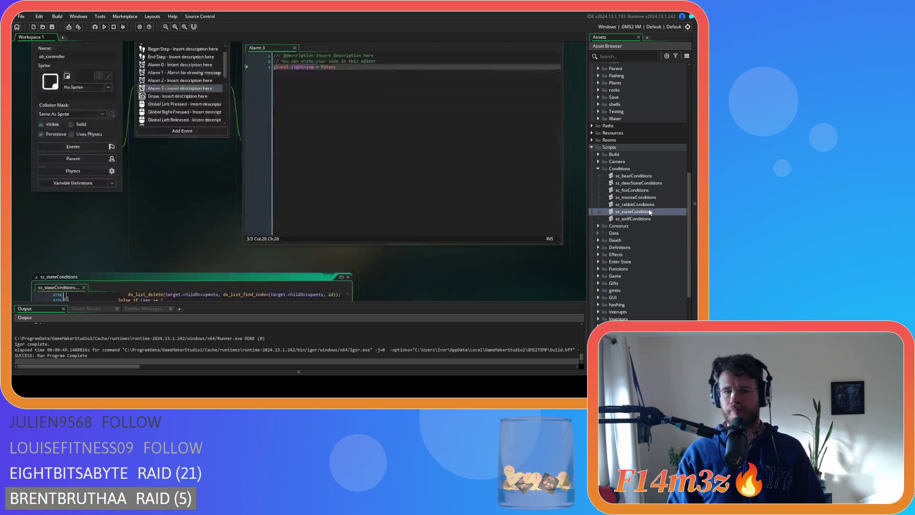
pyautogui.click(256, 174)
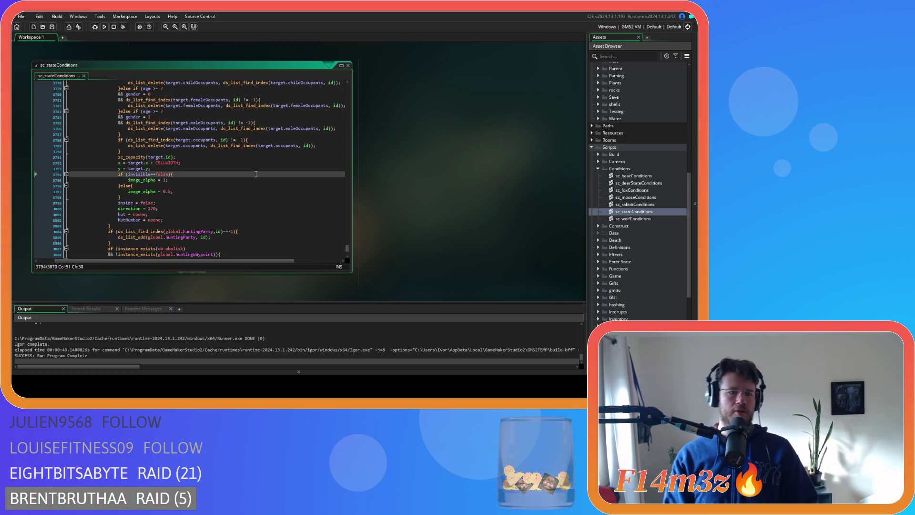
pyautogui.hotkey('ctrl', 'f')
pyautogui.write('state_')
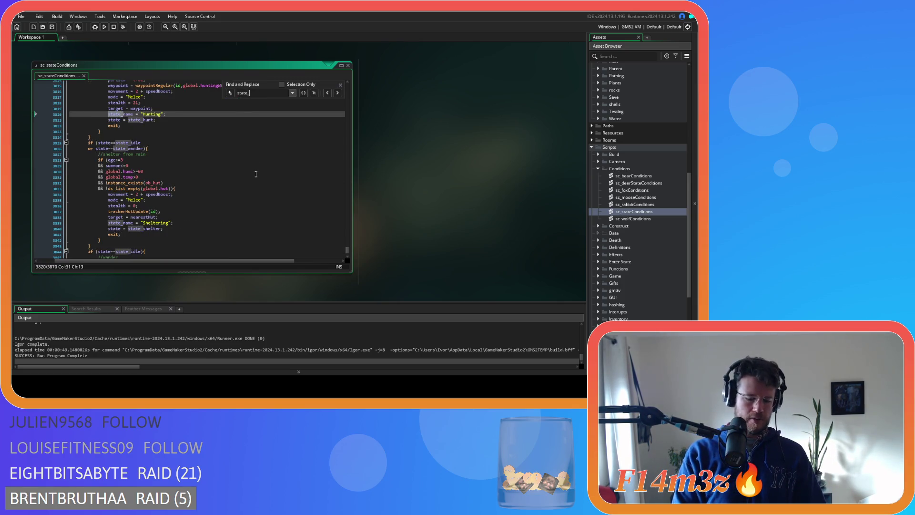
pyautogui.write('defend')
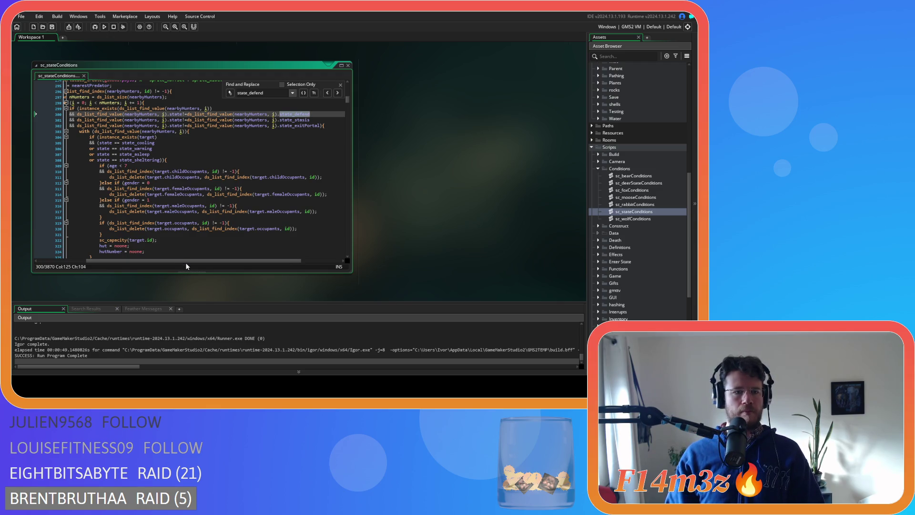
pyautogui.hscroll(-3, 182, 262)
# - Make line 298's loop counter 'var i' and tighten the header to i=0, i<nHunters, i+=
pyautogui.click(137, 103)
pyautogui.write('var')
pyautogui.press('Delete')
pyautogui.press('Left')
pyautogui.press('BackSpace')
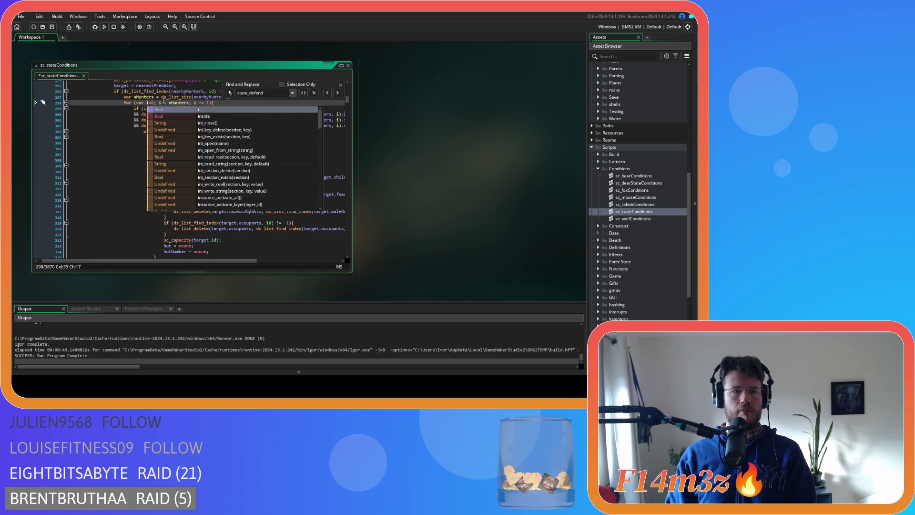
pyautogui.press('Delete')
pyautogui.press('Right')
pyautogui.press('Delete')
pyautogui.click(192, 102)
pyautogui.press('Delete')
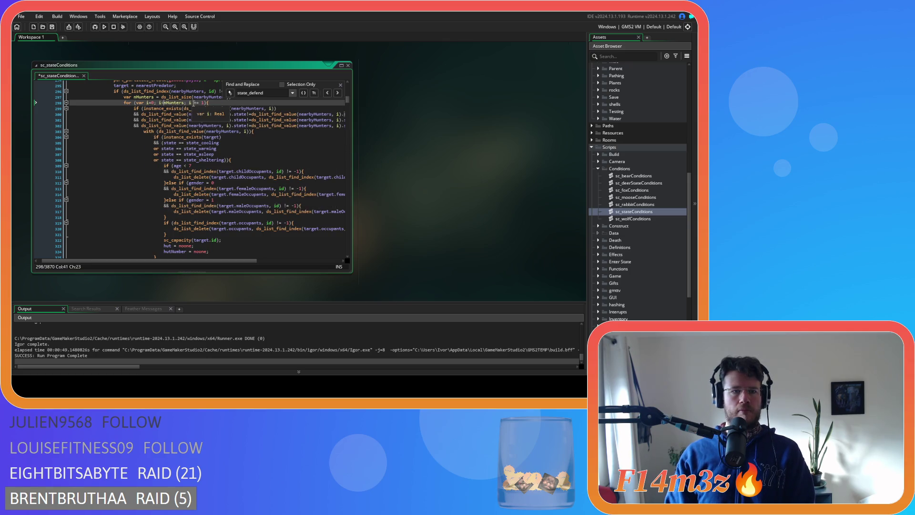
pyautogui.moveTo(210, 110)
pyautogui.press('Delete')
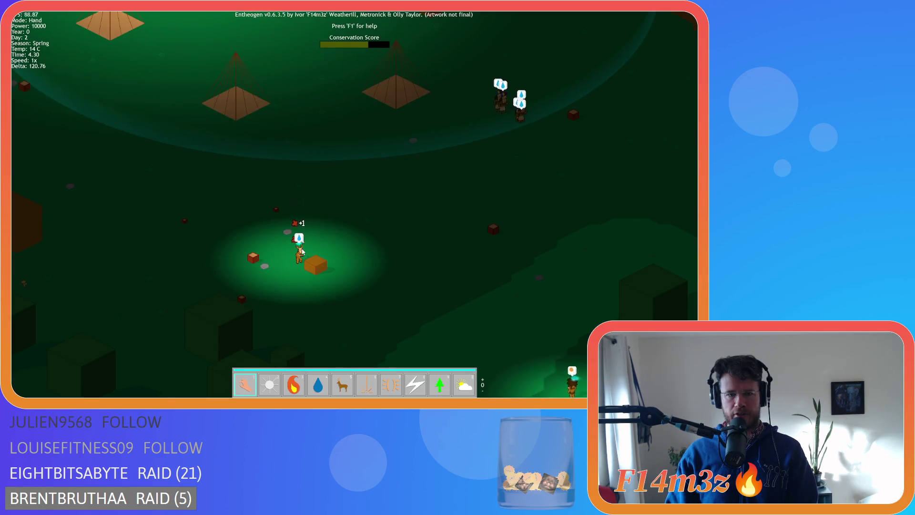
# - Zoom and pan the game view around the camp and surrounding forest
pyautogui.scroll(-5, 270, 273)
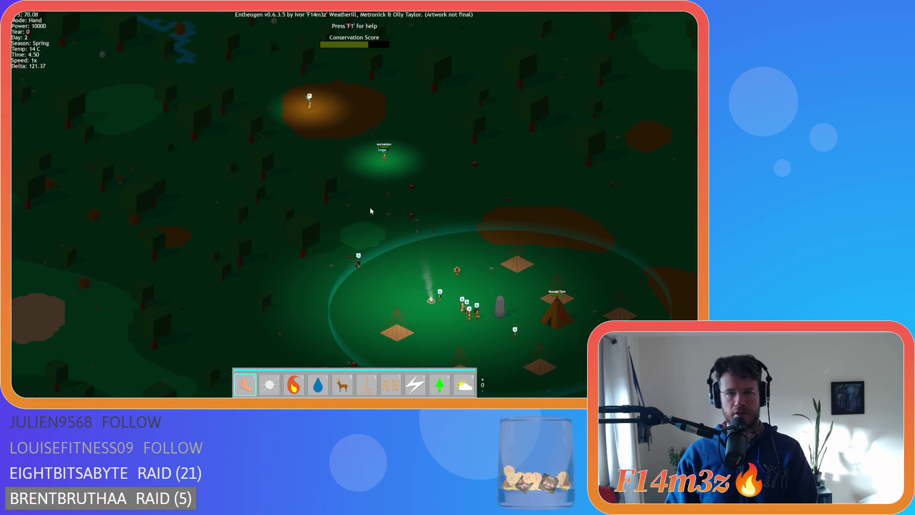
pyautogui.scroll(-3, 333, 214)
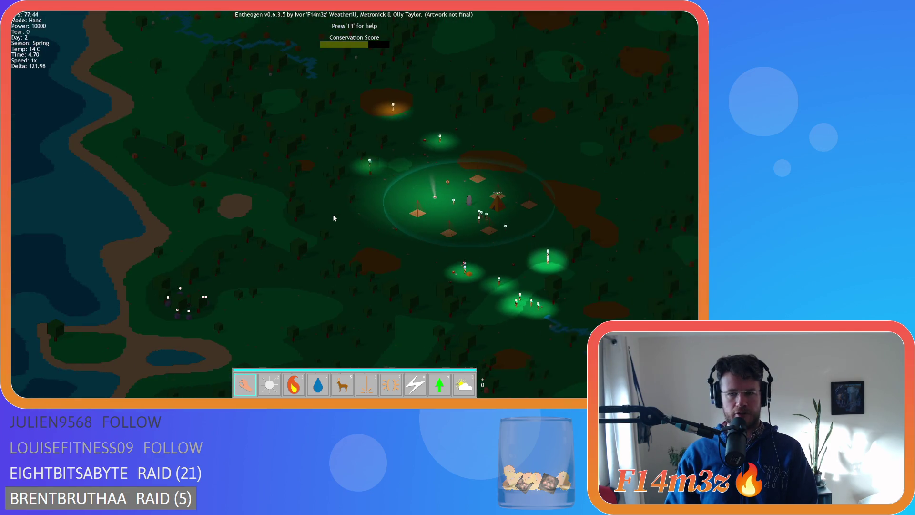
pyautogui.scroll(3, 334, 219)
pyautogui.press('Down')
pyautogui.press('Right')
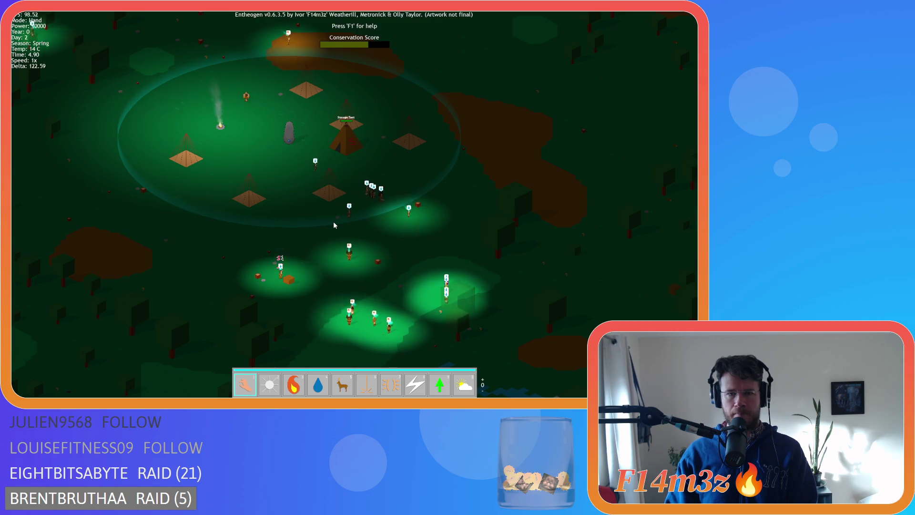
pyautogui.scroll(3, 334, 221)
pyautogui.press('Up')
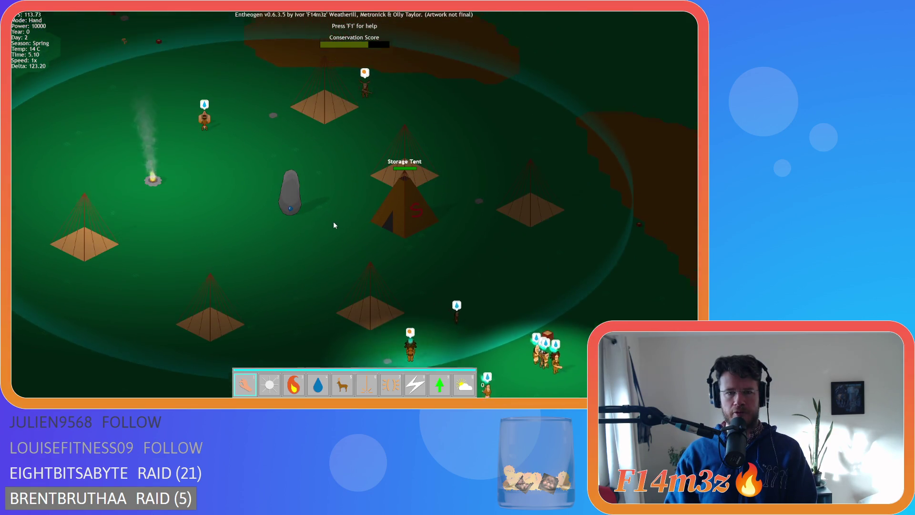
pyautogui.press('Down')
pyautogui.press('Left')
# - Quit to the main menu and close the Entheogen game window
pyautogui.press('Escape')
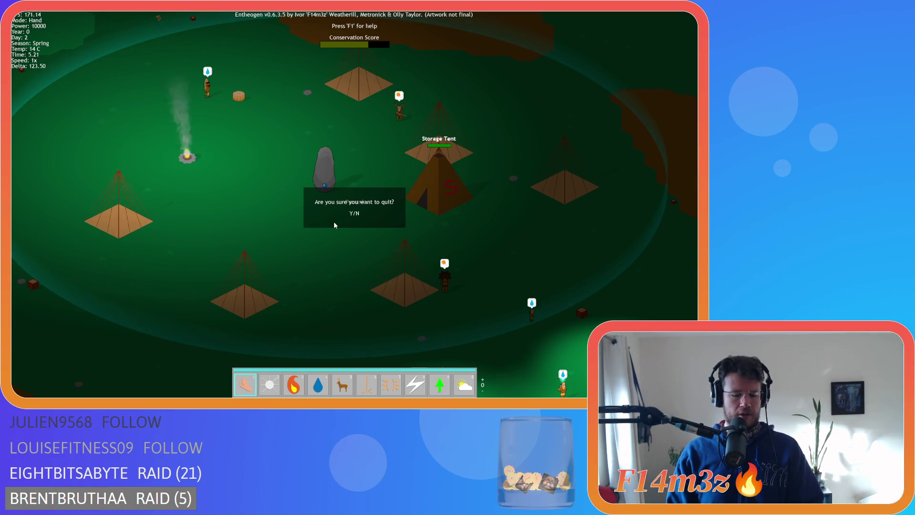
pyautogui.press('y')
pyautogui.hotkey('alt', 'F4')
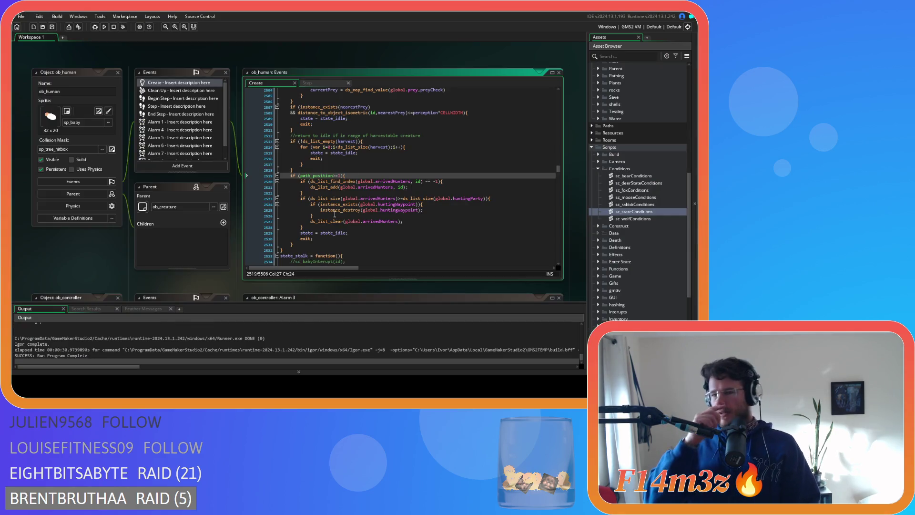
# - Save the project, collapse the Conditions folder, and close all workspace editor windows
pyautogui.click(53, 27)
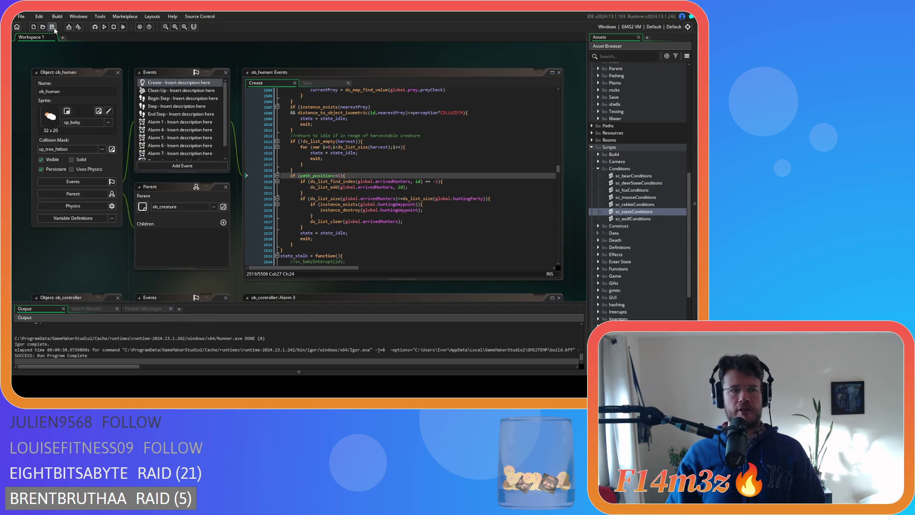
pyautogui.click(599, 169)
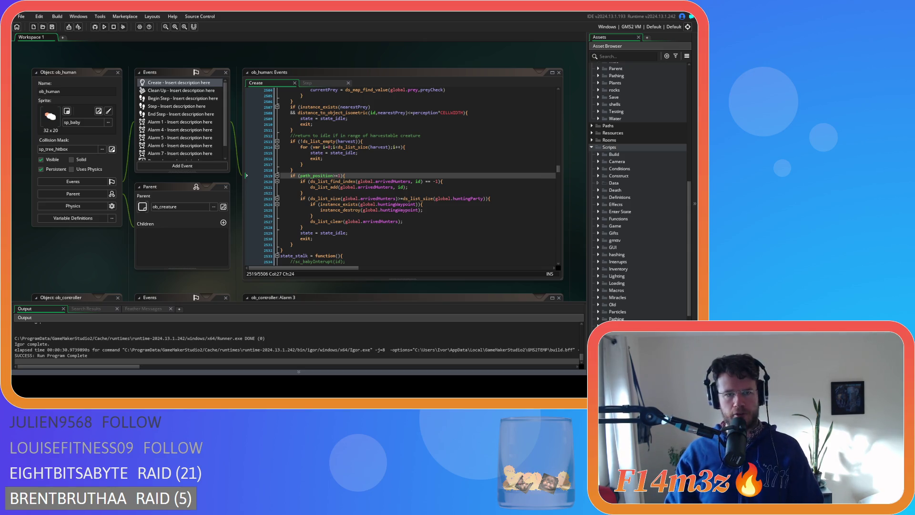
pyautogui.rightClick(373, 59)
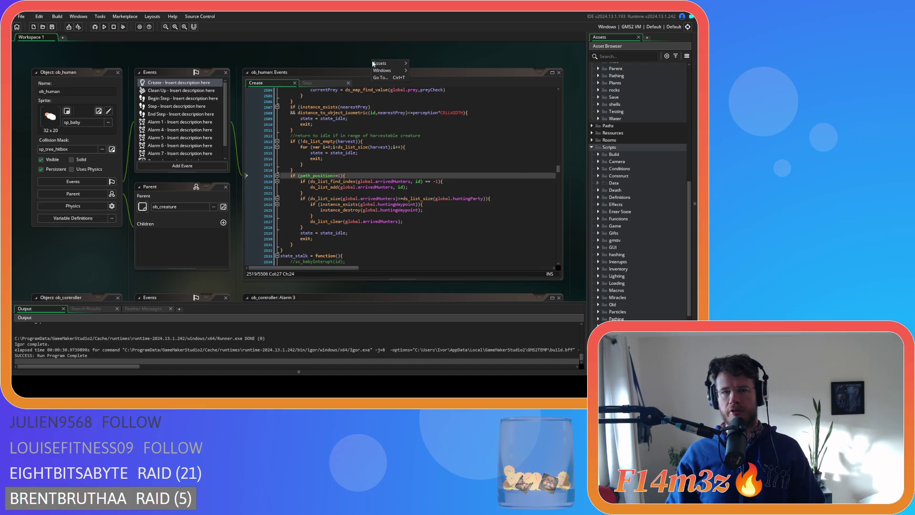
pyautogui.moveTo(396, 80)
pyautogui.click(431, 108)
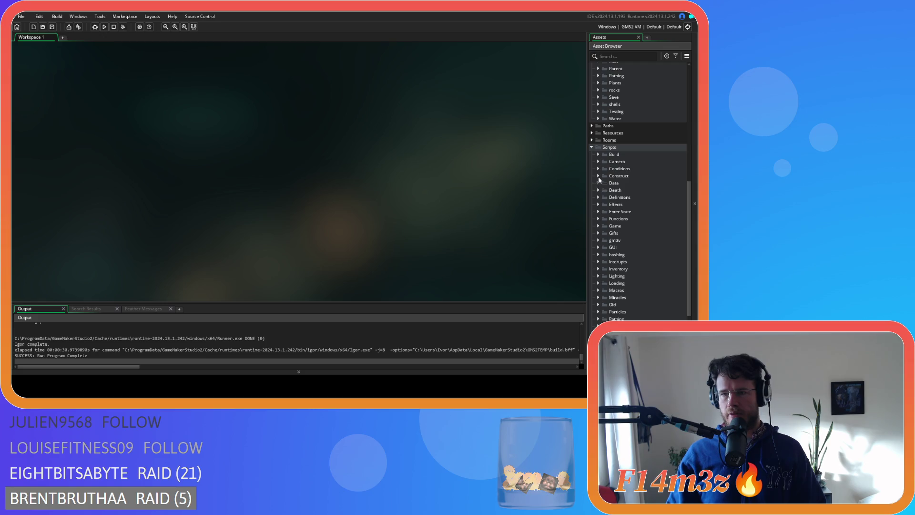
pyautogui.click(598, 197)
pyautogui.doubleClick(625, 205)
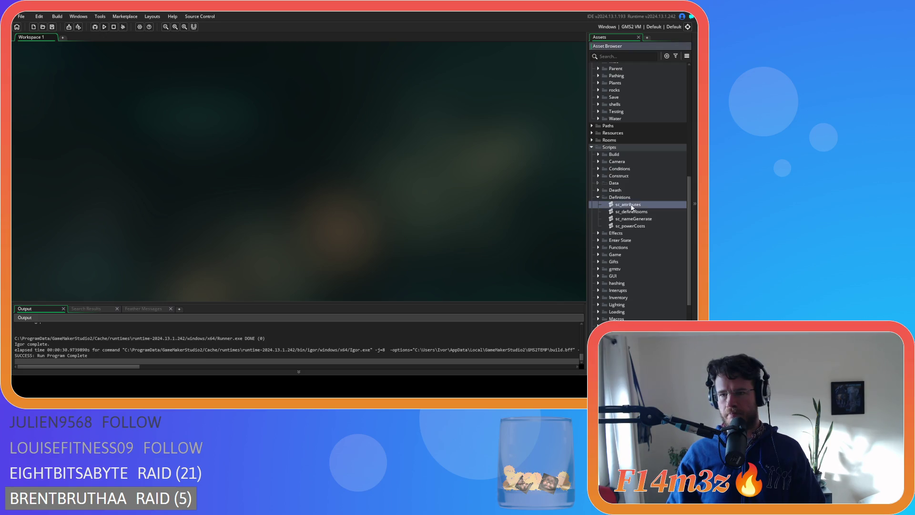
pyautogui.scroll(-10, 225, 176)
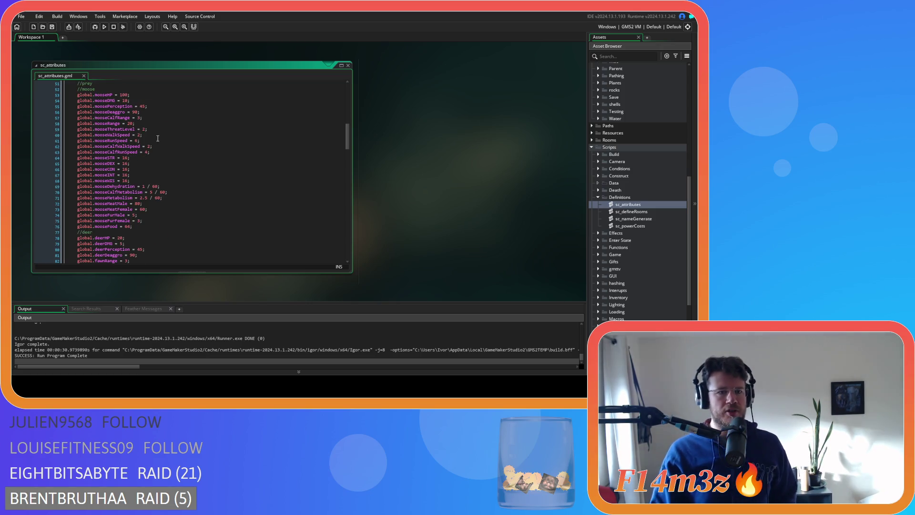
pyautogui.click(125, 181)
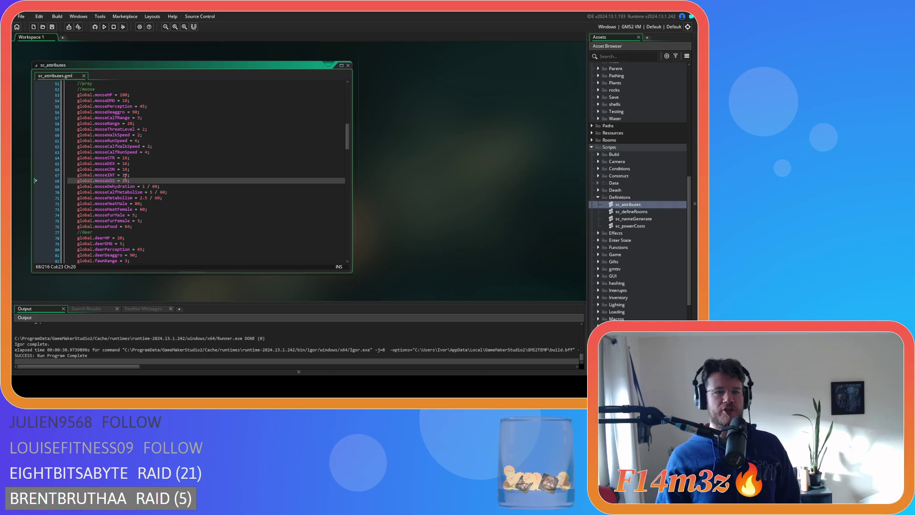
pyautogui.click(125, 180)
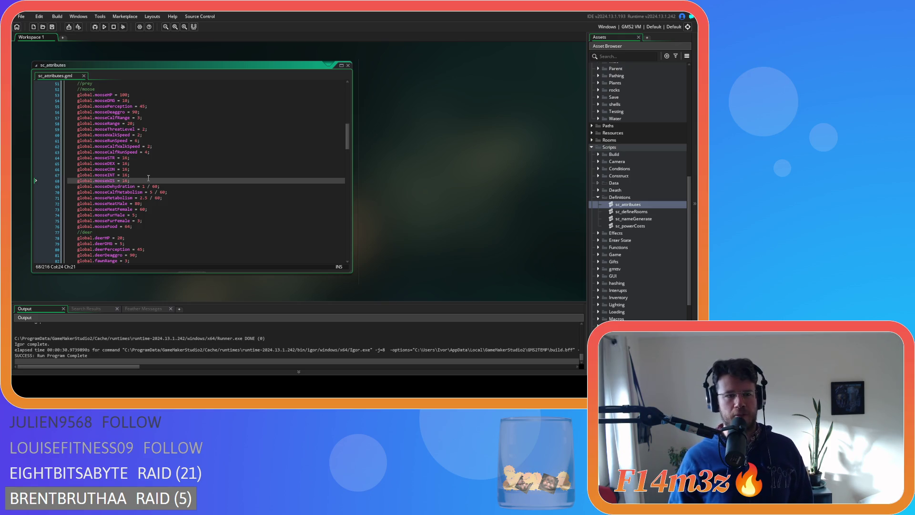
pyautogui.scroll(-7, 148, 177)
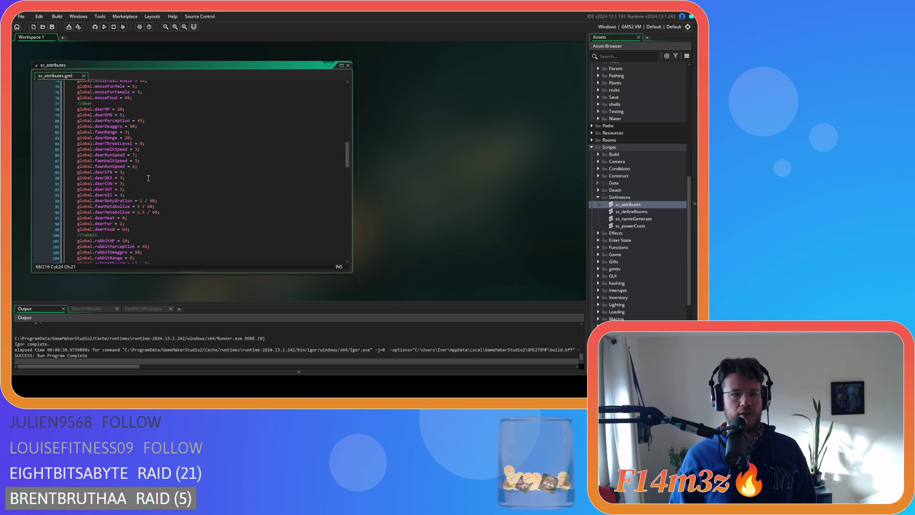
pyautogui.scroll(-10, 148, 178)
pyautogui.scroll(-2, 148, 178)
pyautogui.scroll(-7, 149, 178)
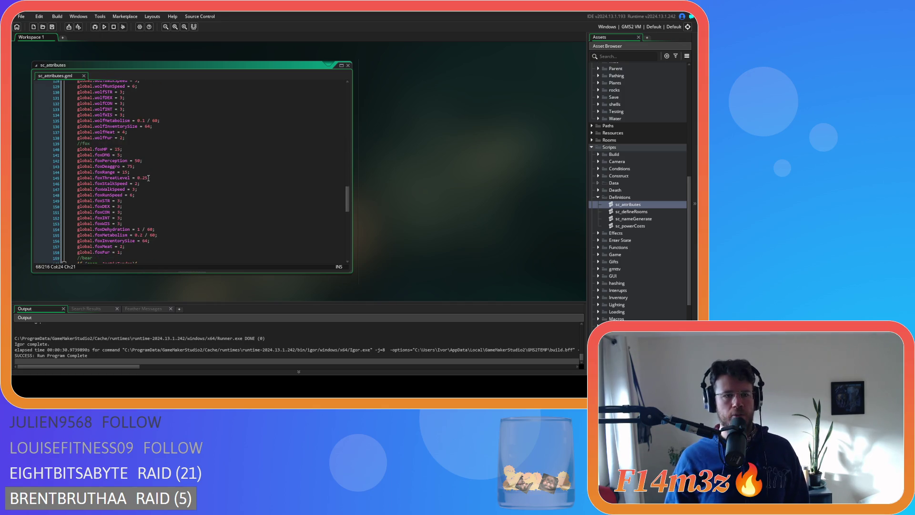
pyautogui.scroll(-8, 149, 178)
pyautogui.scroll(-8, 161, 193)
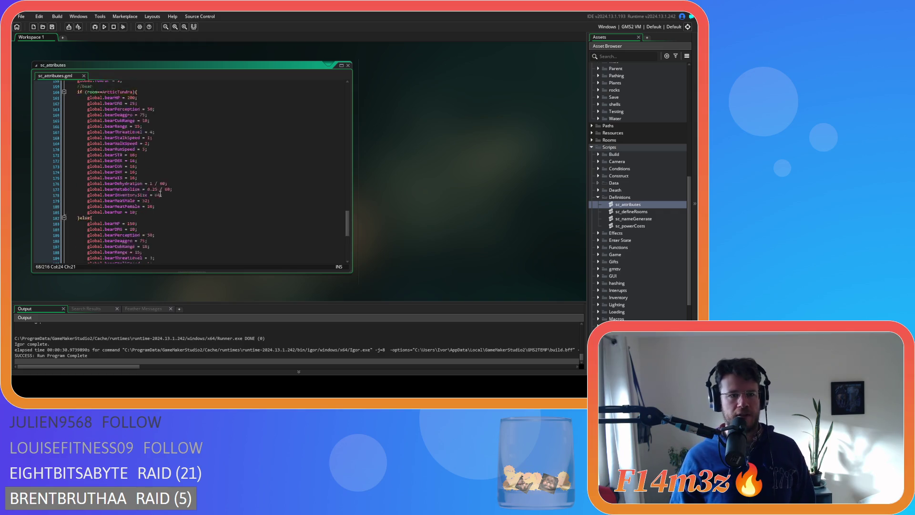
pyautogui.scroll(8, 162, 195)
pyautogui.scroll(-8, 149, 138)
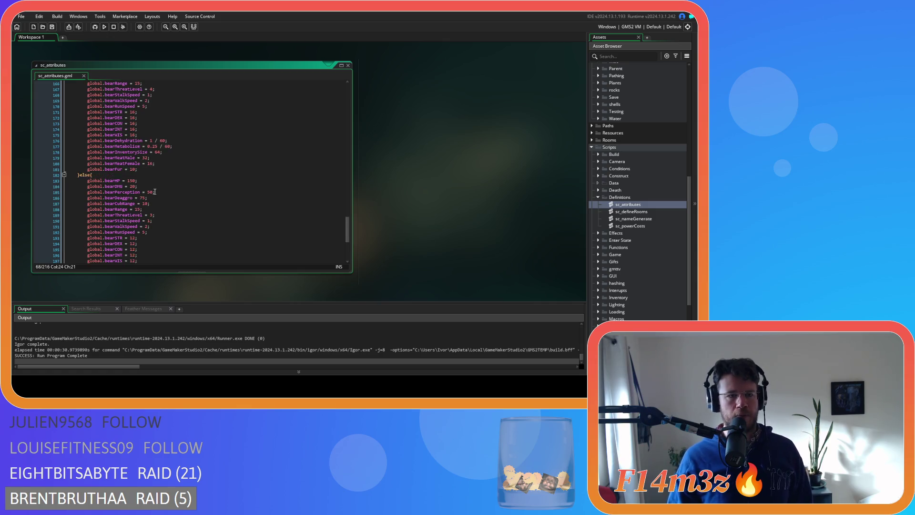
pyautogui.click(190, 204)
pyautogui.scroll(-4, 191, 212)
pyautogui.scroll(20, 190, 212)
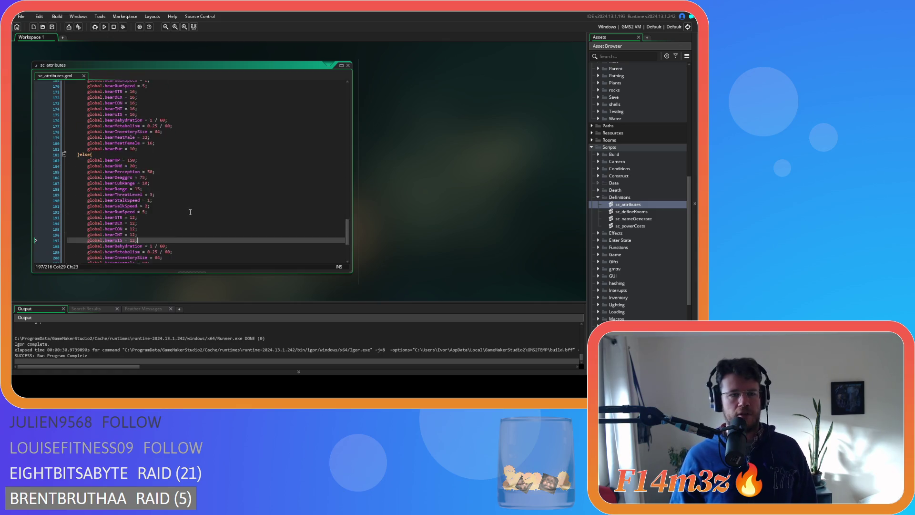
pyautogui.scroll(-1, 176, 204)
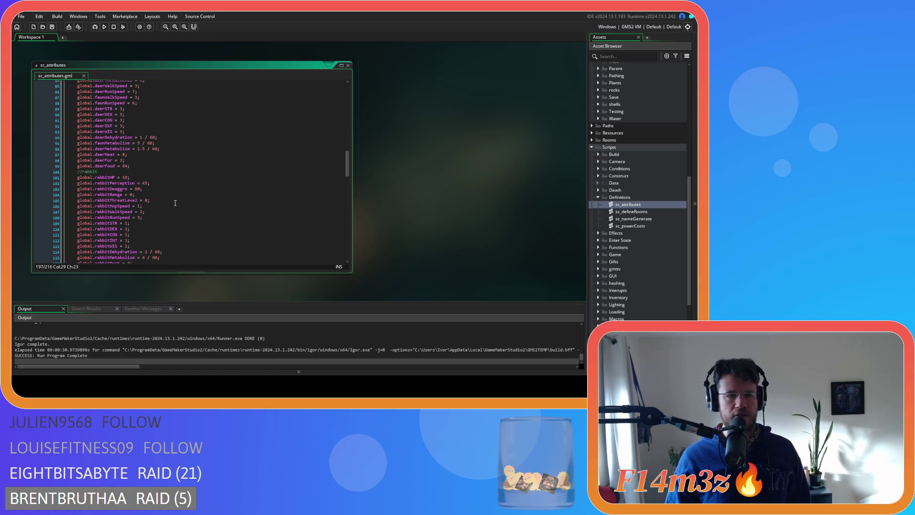
pyautogui.scroll(-3, 175, 203)
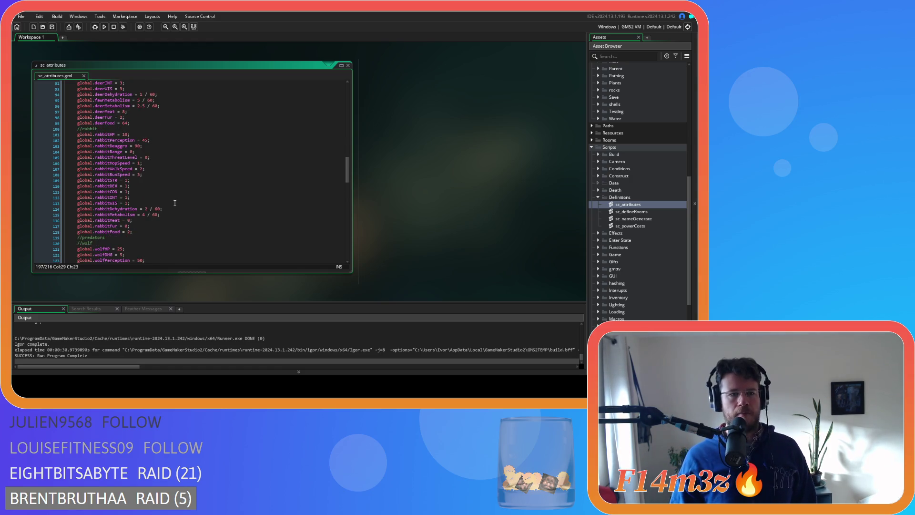
pyautogui.scroll(7, 175, 203)
pyautogui.scroll(8, 172, 206)
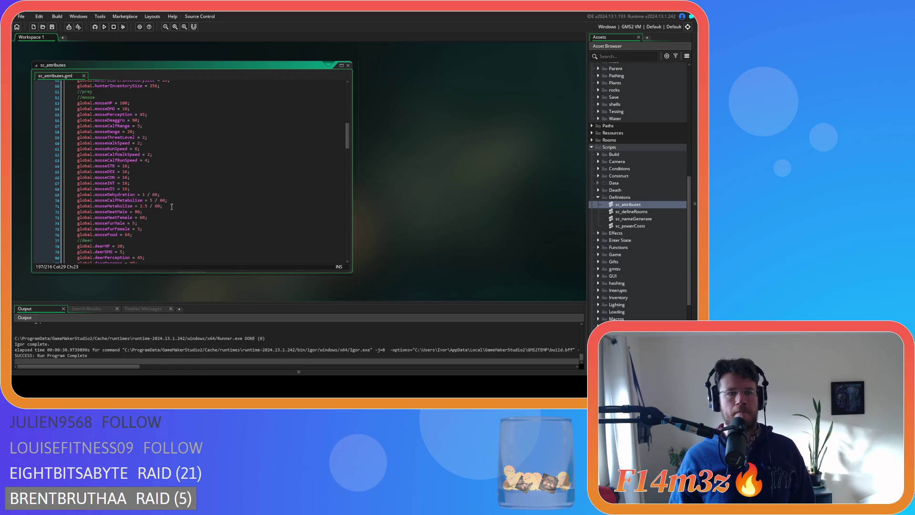
pyautogui.click(132, 188)
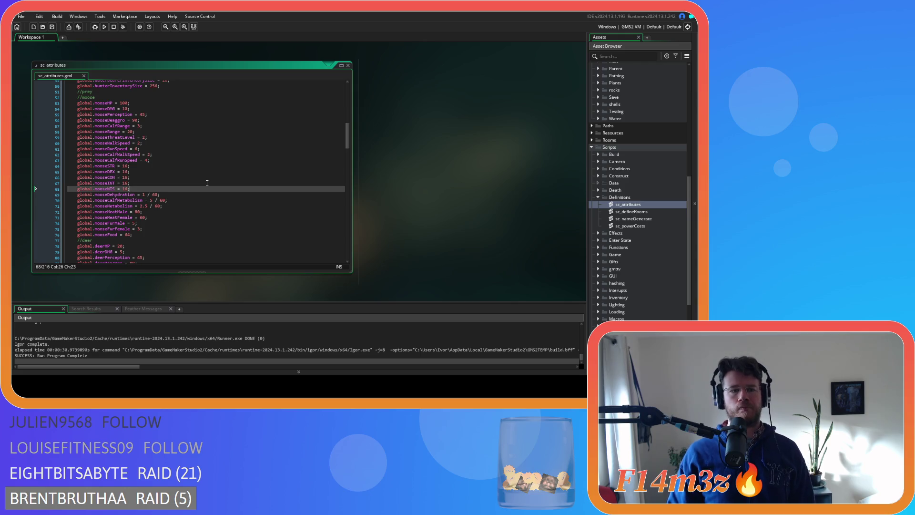
pyautogui.scroll(-6, 207, 183)
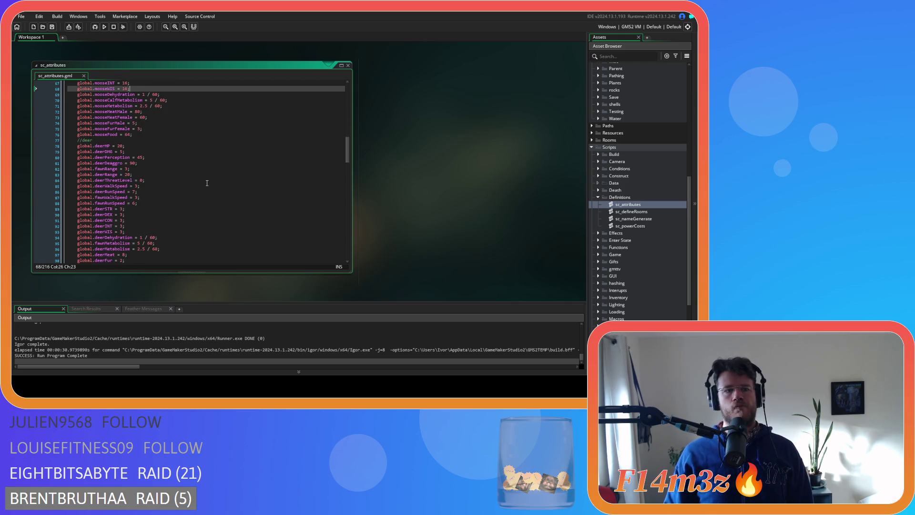
pyautogui.scroll(3, 207, 183)
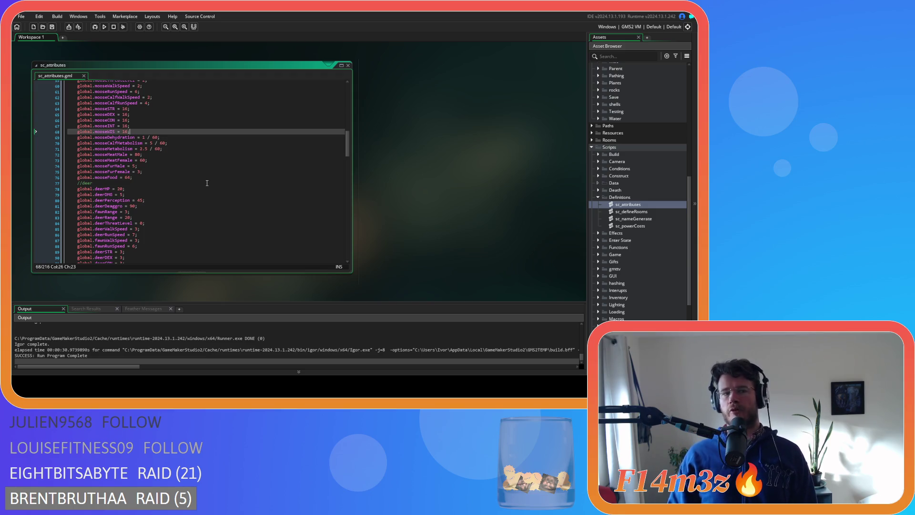
pyautogui.click(190, 166)
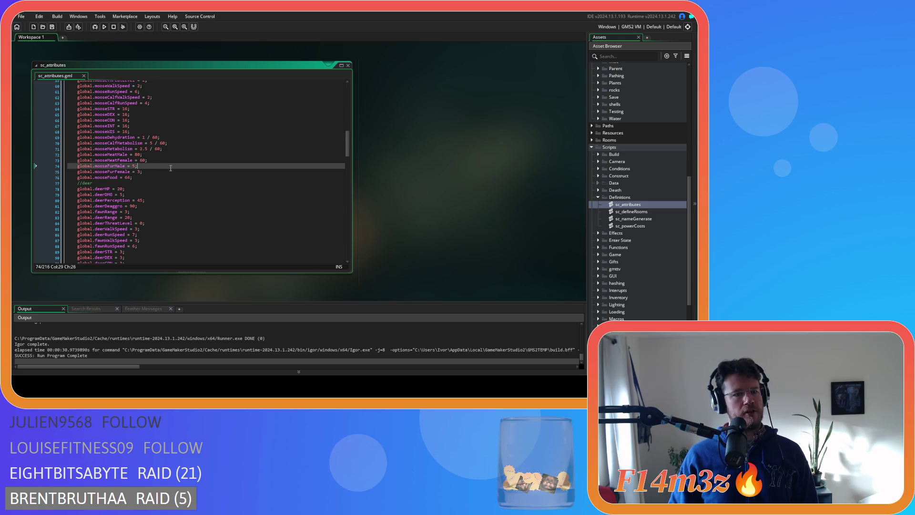
pyautogui.scroll(-2, 186, 171)
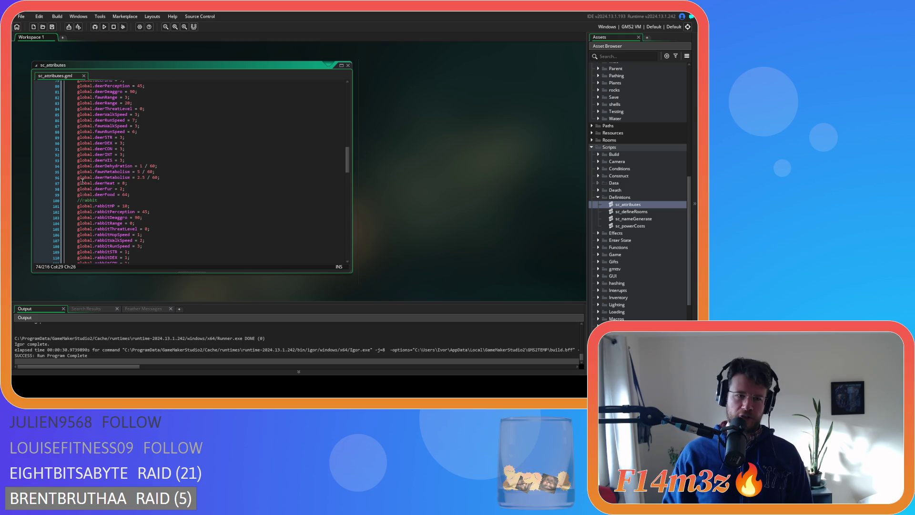
pyautogui.click(193, 194)
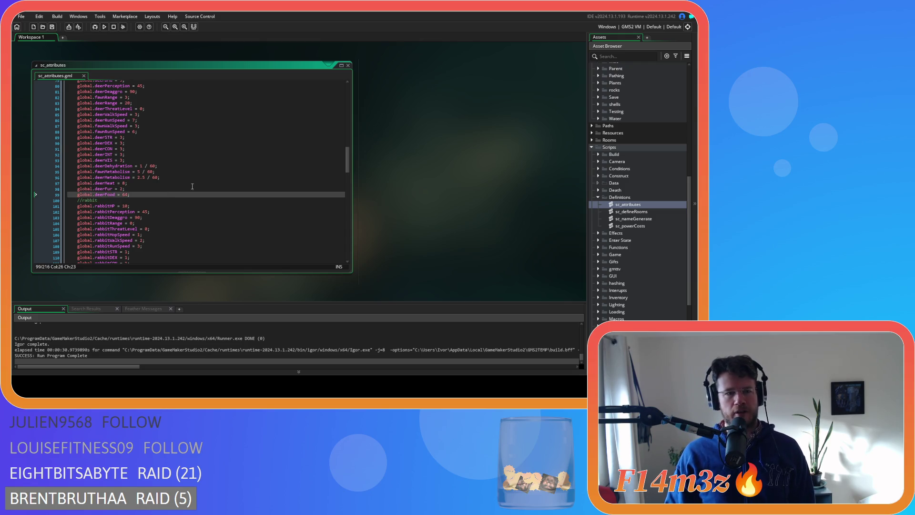
pyautogui.scroll(-6, 194, 188)
pyautogui.click(145, 181)
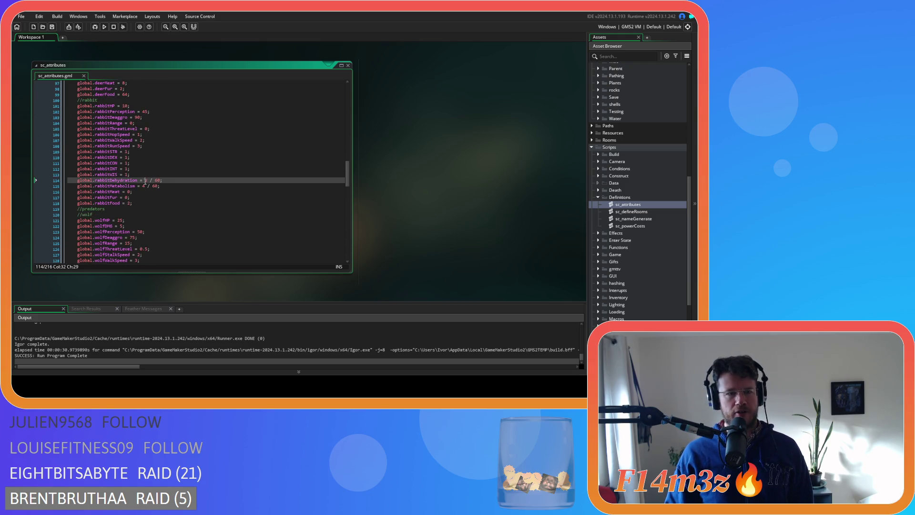
pyautogui.click(202, 170)
pyautogui.click(181, 197)
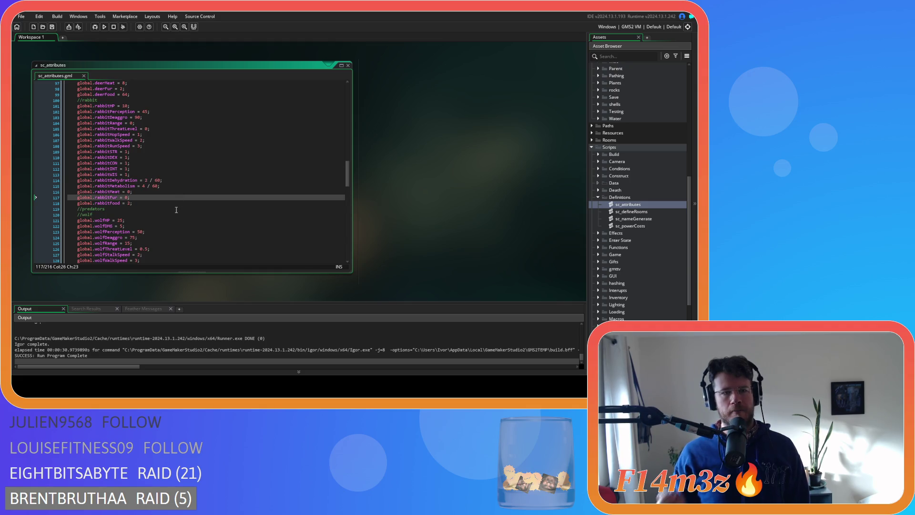
pyautogui.scroll(12, 177, 211)
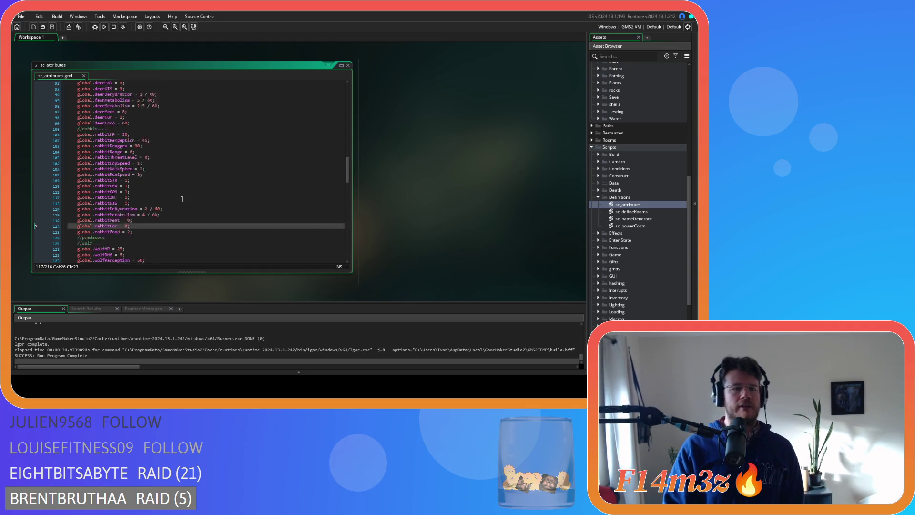
pyautogui.scroll(3, 177, 211)
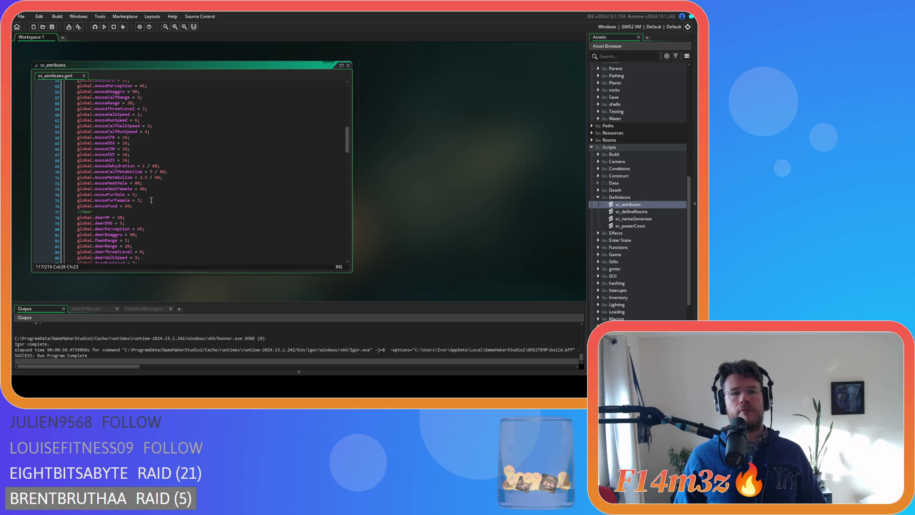
pyautogui.click(151, 200)
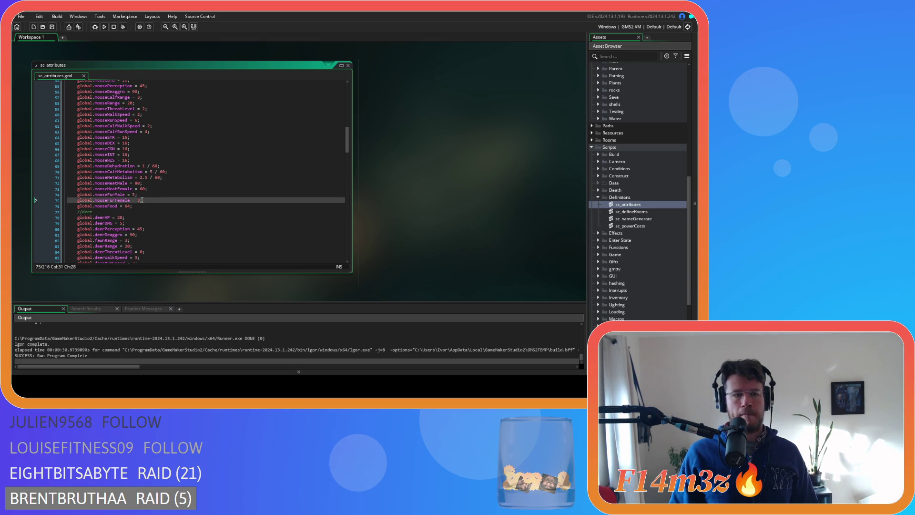
pyautogui.moveTo(142, 200); pyautogui.dragTo(131, 188)
pyautogui.click(151, 198)
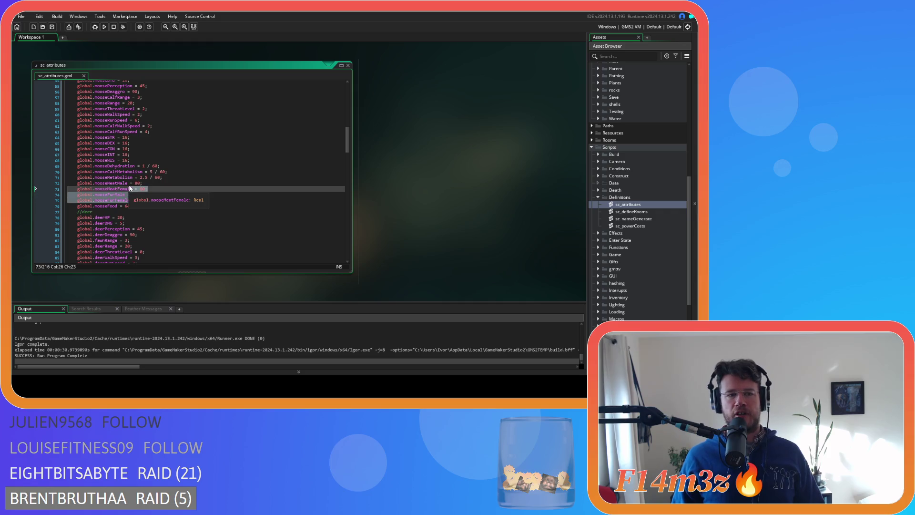
pyautogui.click(140, 200)
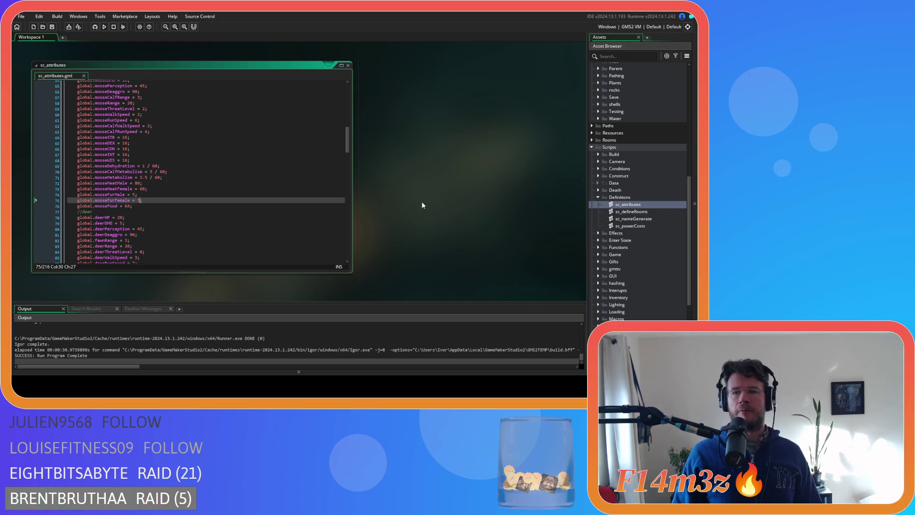
pyautogui.scroll(8, 639, 191)
# - Open ob_moose's End Step code and search it for 'meat'
pyautogui.doubleClick(647, 168)
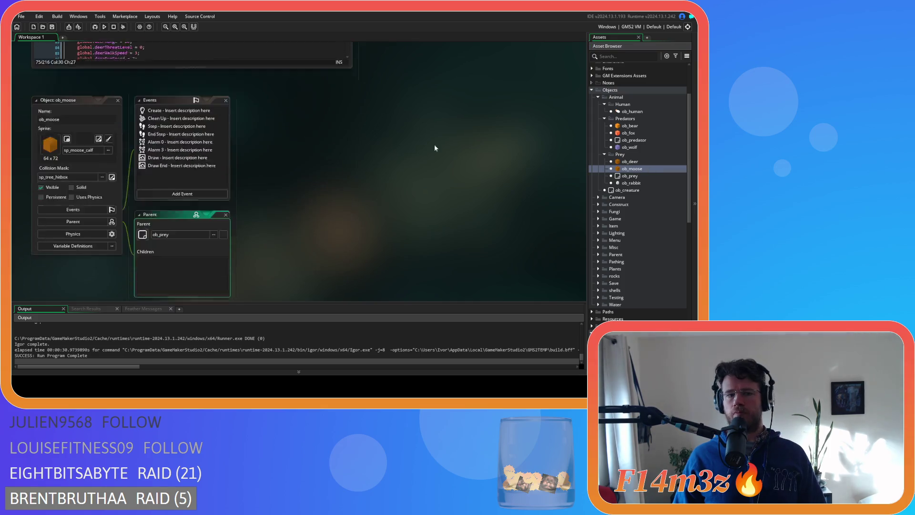
pyautogui.click(172, 104)
pyautogui.click(415, 152)
pyautogui.hotkey('ctrl', 'f')
pyautogui.write('meat')
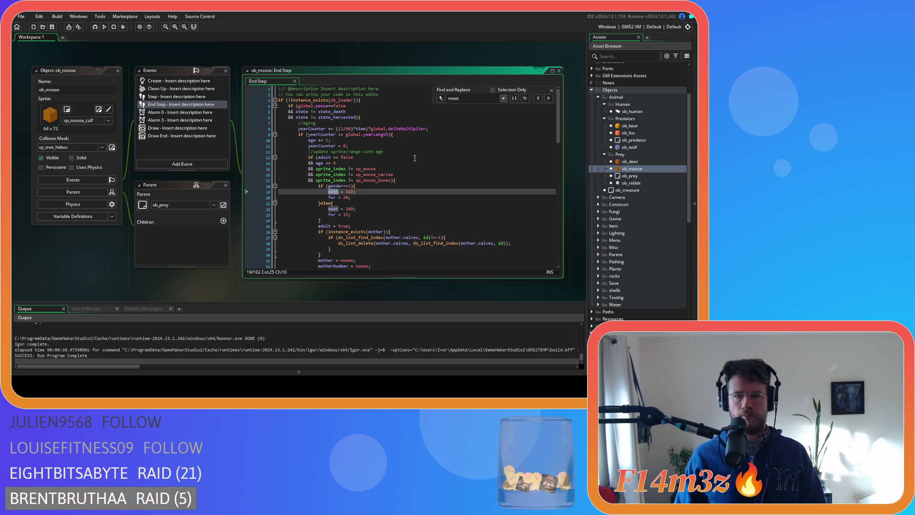
pyautogui.press('Return')
pyautogui.press('Down')
pyautogui.press('Up')
pyautogui.press('Up')
pyautogui.press('Up')
# - Check the male meat 320 and fur 20 and female fur 15 values, then close the search
pyautogui.moveTo(345, 177); pyautogui.dragTo(354, 178)
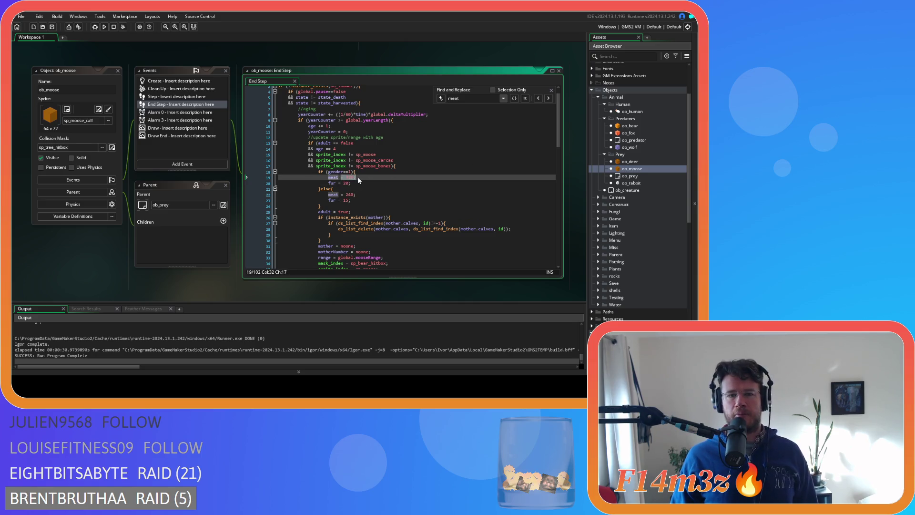
pyautogui.click(357, 193)
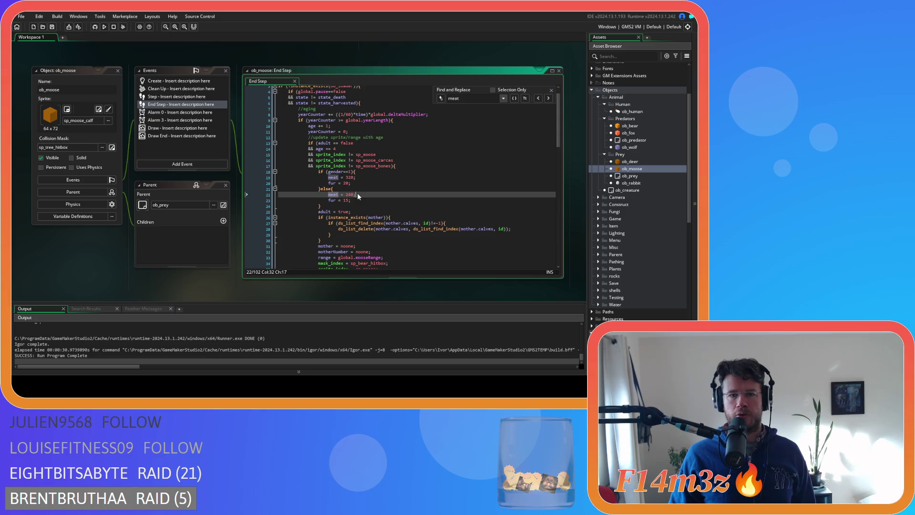
pyautogui.moveTo(343, 183); pyautogui.dragTo(355, 185)
pyautogui.click(356, 185)
pyautogui.click(346, 189)
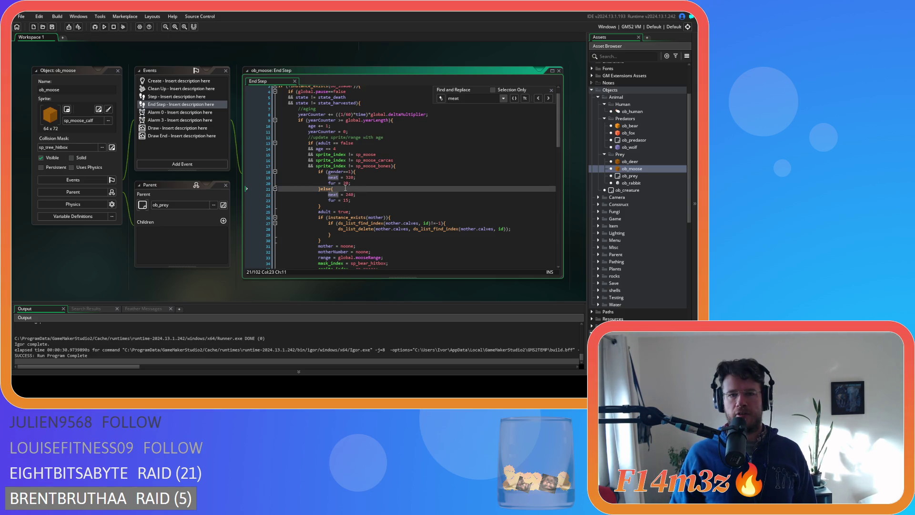
pyautogui.click(351, 200)
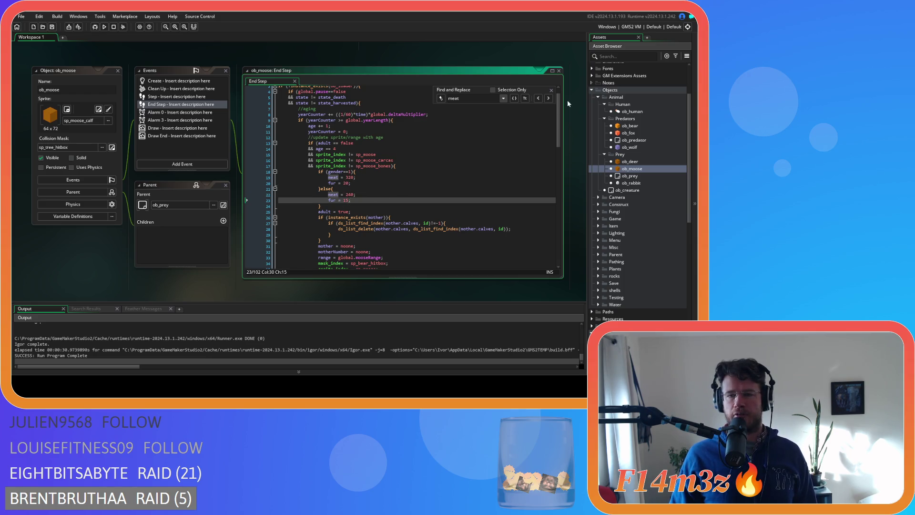
pyautogui.click(552, 90)
pyautogui.click(389, 194)
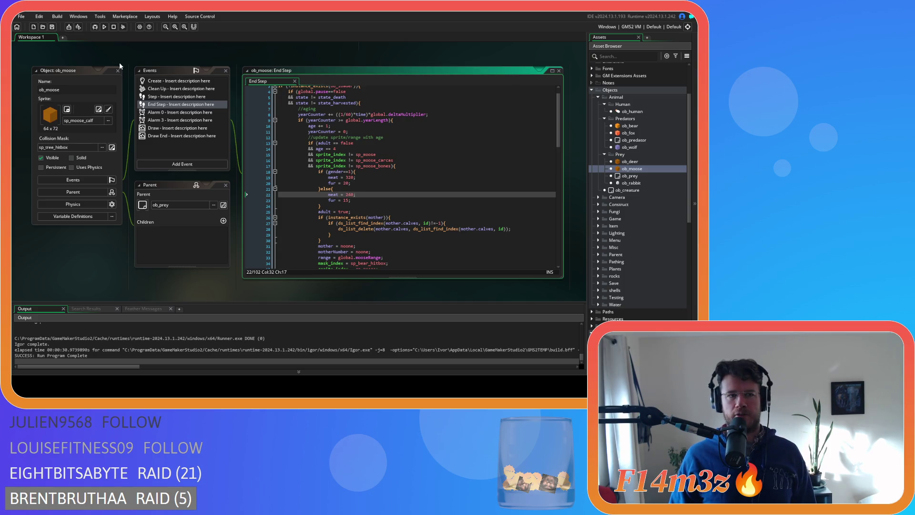
pyautogui.rightClick(108, 58)
# - Close all open editor windows and collapse the Prey, Animal, Scripts and Objects folders
pyautogui.moveTo(123, 71)
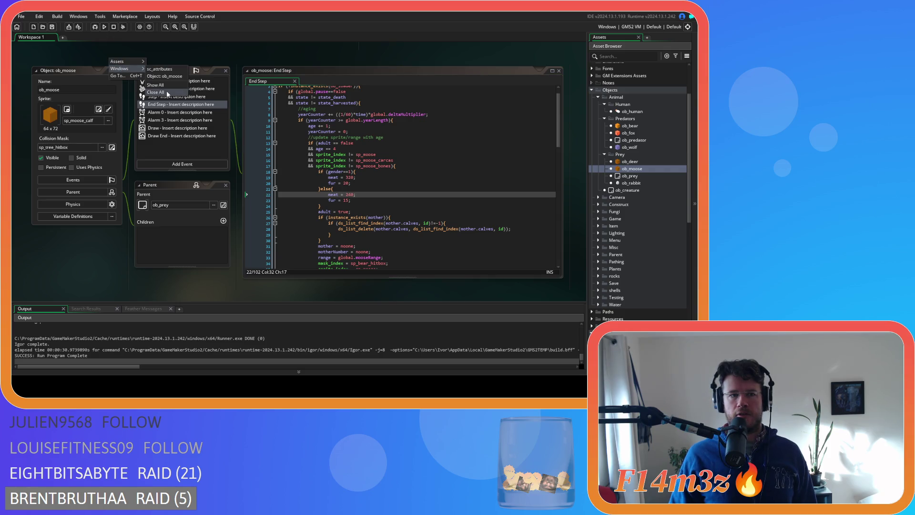
pyautogui.click(166, 92)
pyautogui.click(604, 154)
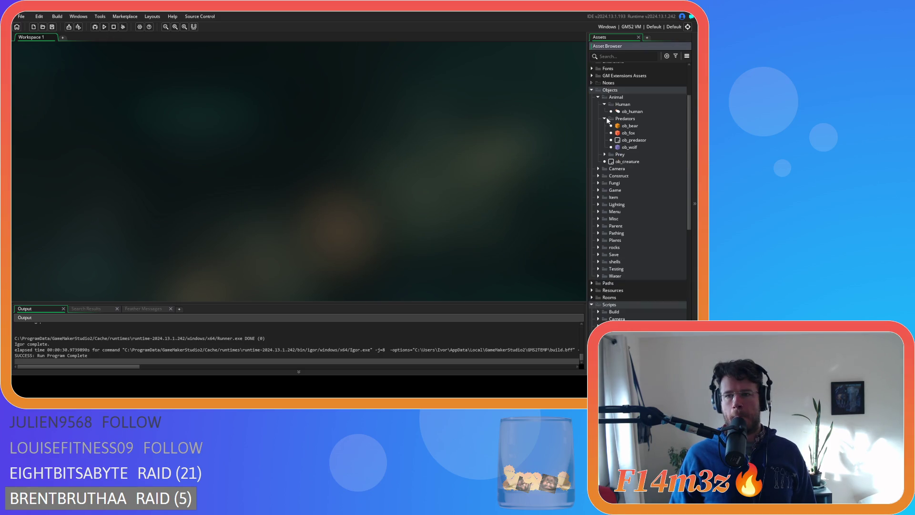
pyautogui.click(598, 97)
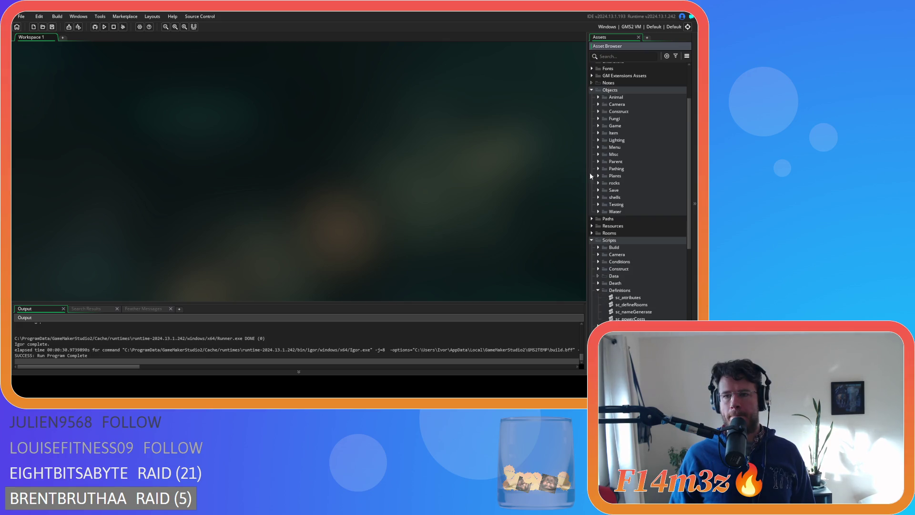
pyautogui.click(591, 239)
pyautogui.scroll(3, 591, 191)
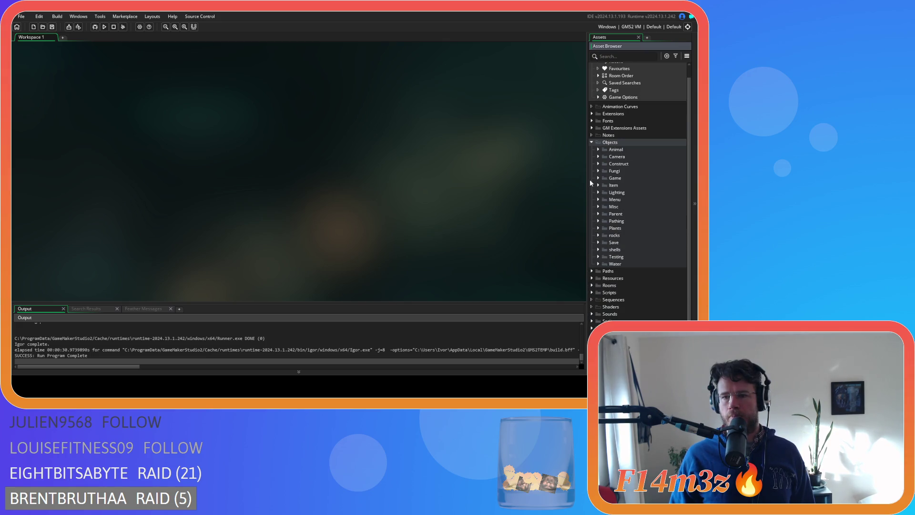
pyautogui.click(592, 154)
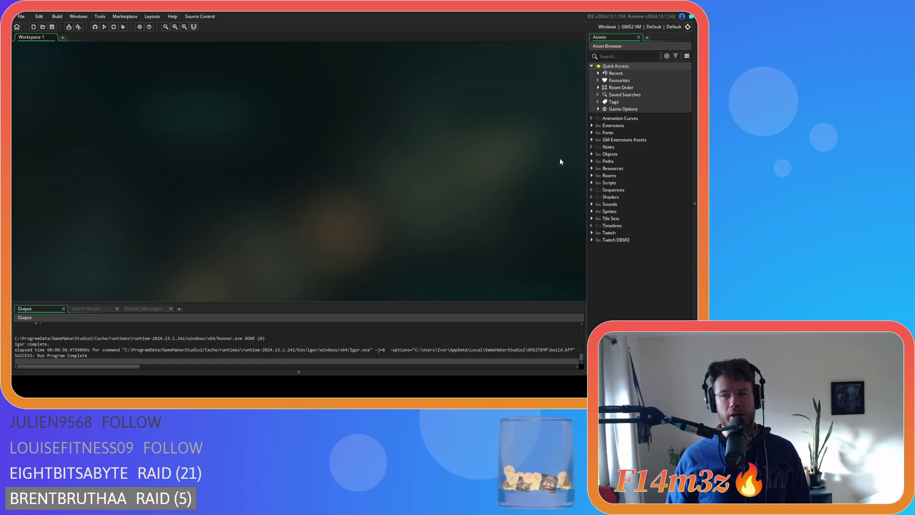
# - Expand Objects > Animal > Human in the Asset Browser and select ob_human
pyautogui.click(591, 154)
pyautogui.click(592, 154)
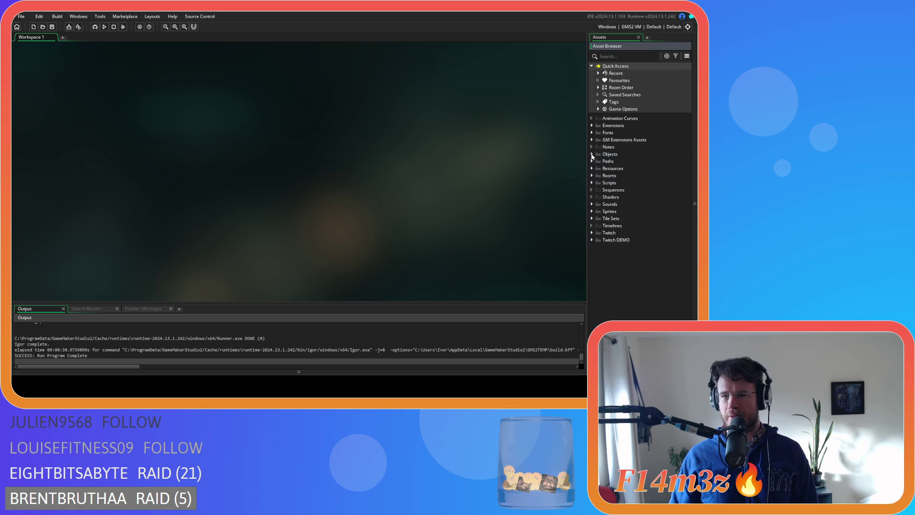
pyautogui.click(592, 182)
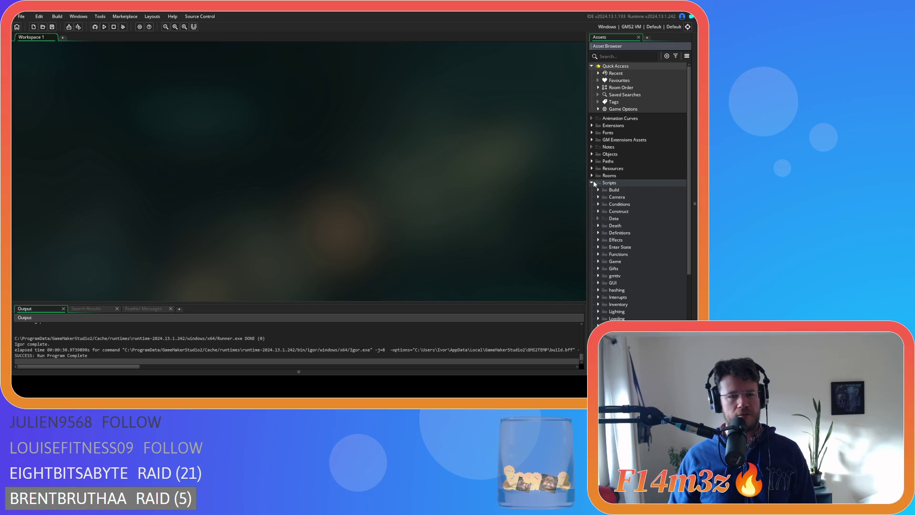
pyautogui.click(593, 183)
pyautogui.click(593, 183)
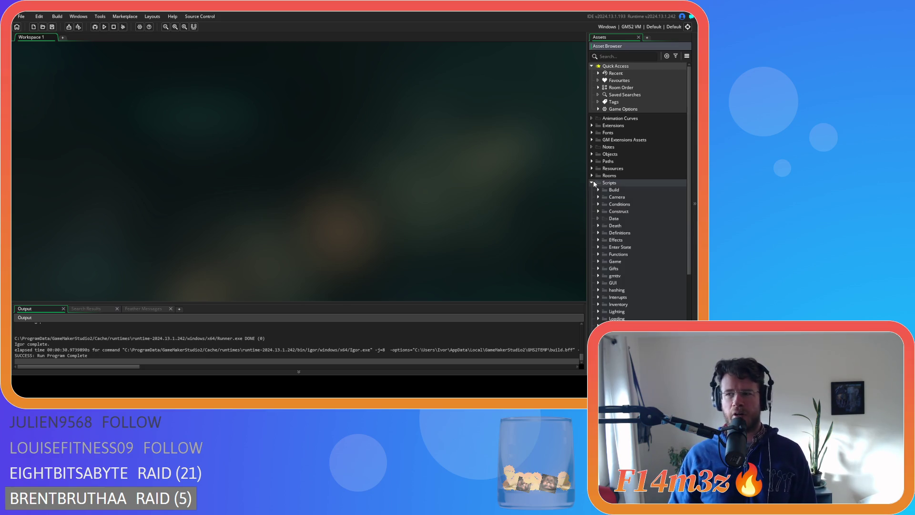
pyautogui.scroll(-2, 631, 219)
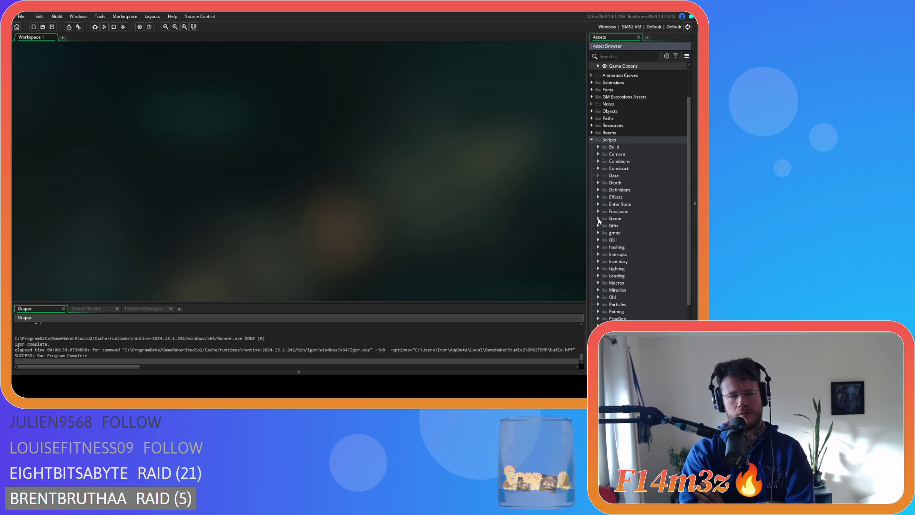
pyautogui.scroll(3, 629, 164)
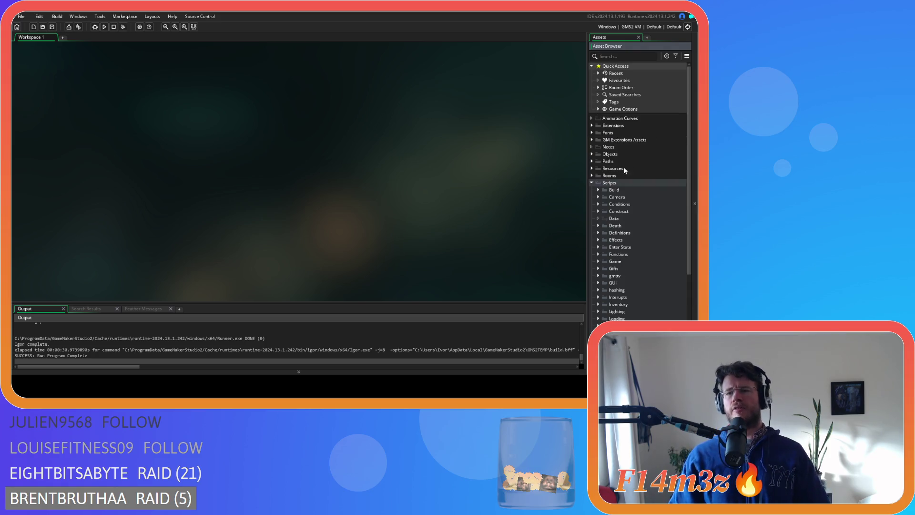
pyautogui.click(592, 154)
pyautogui.click(598, 161)
pyautogui.click(605, 168)
pyautogui.click(627, 176)
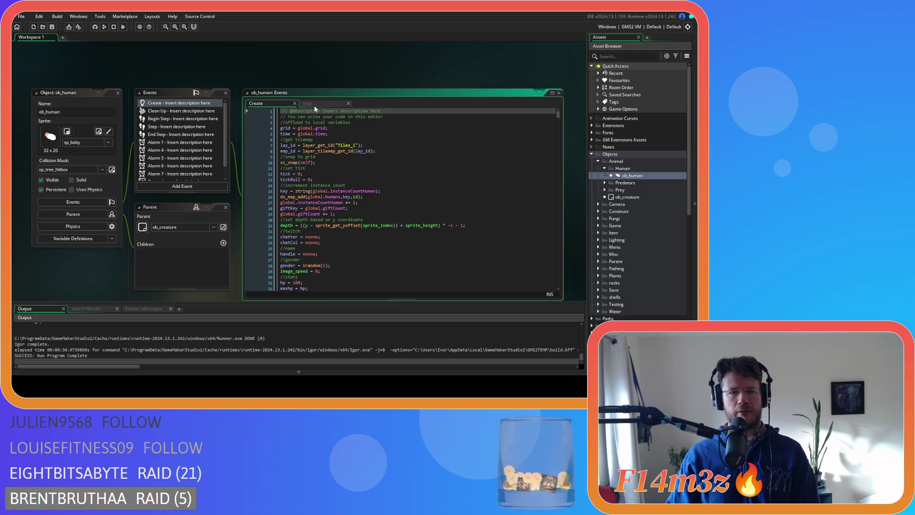
# - Switch from ob_human's Create code to its End Step event code
pyautogui.click(347, 151)
pyautogui.click(338, 161)
pyautogui.click(162, 127)
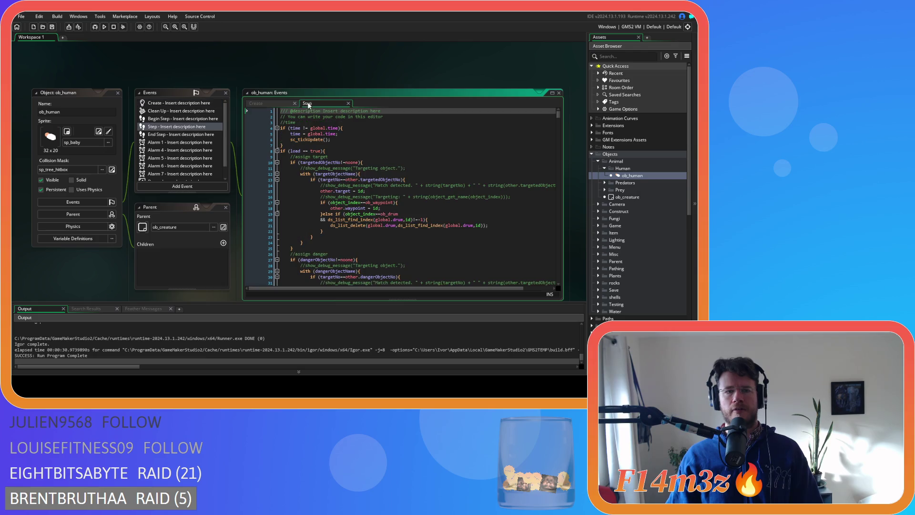
pyautogui.click(353, 168)
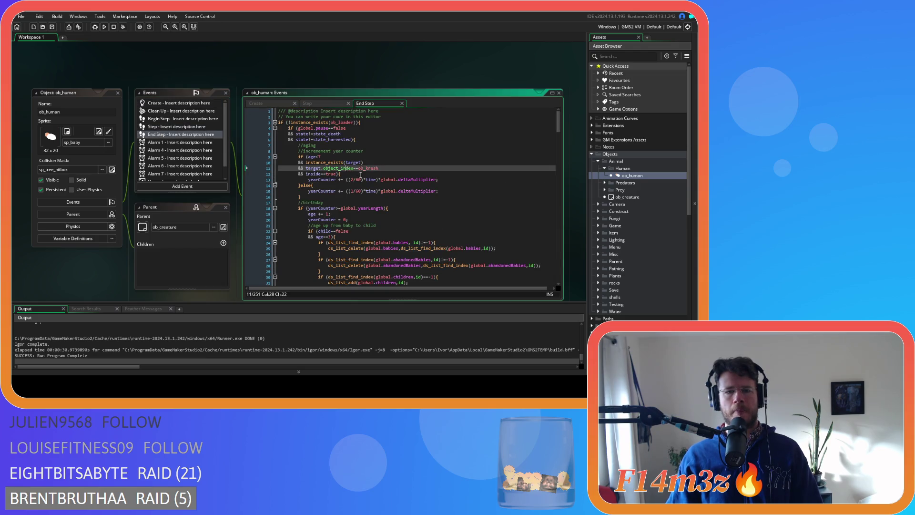
pyautogui.scroll(-2, 371, 178)
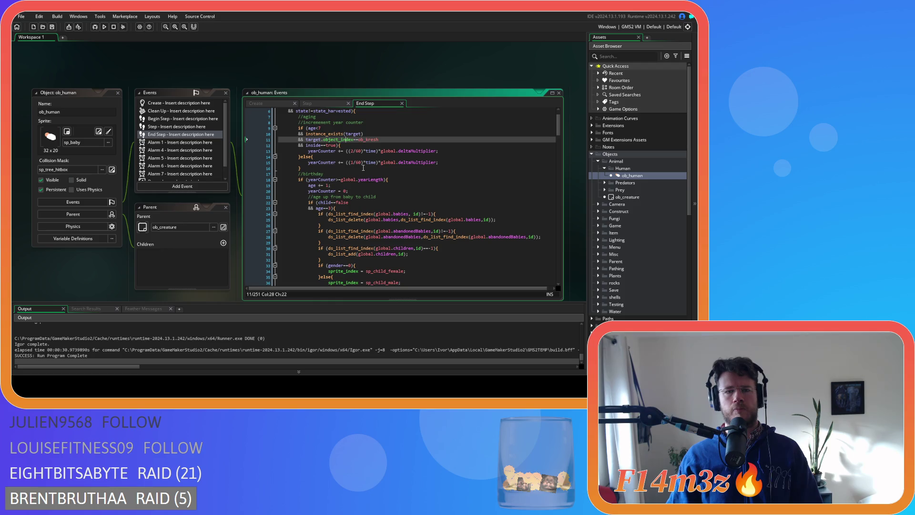
pyautogui.scroll(-20, 363, 167)
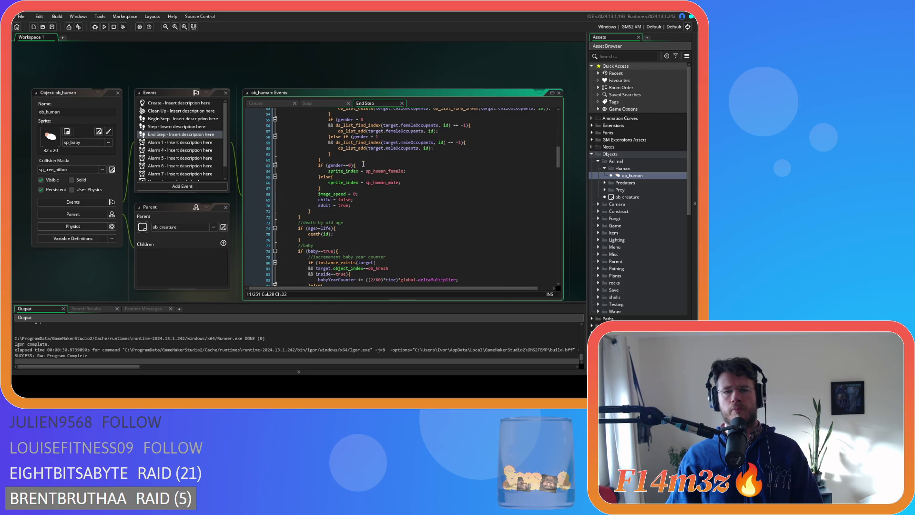
pyautogui.scroll(-20, 363, 164)
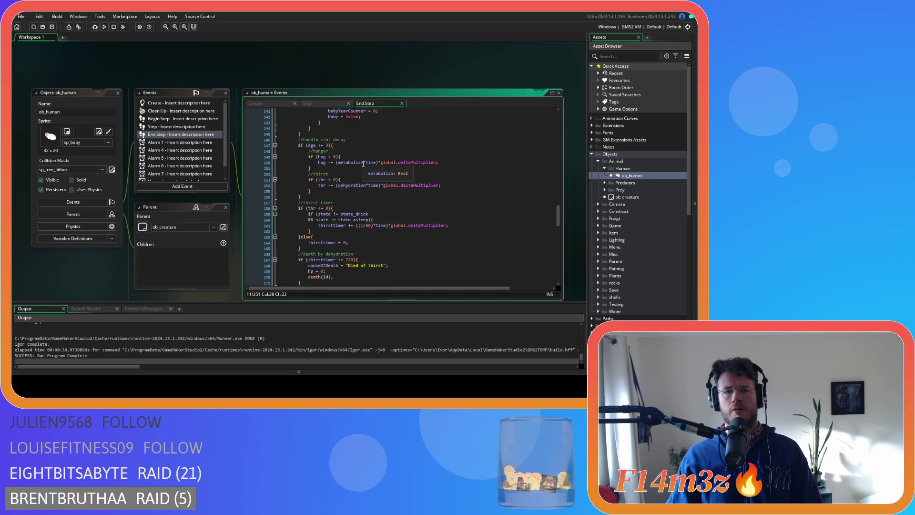
pyautogui.scroll(8, 371, 177)
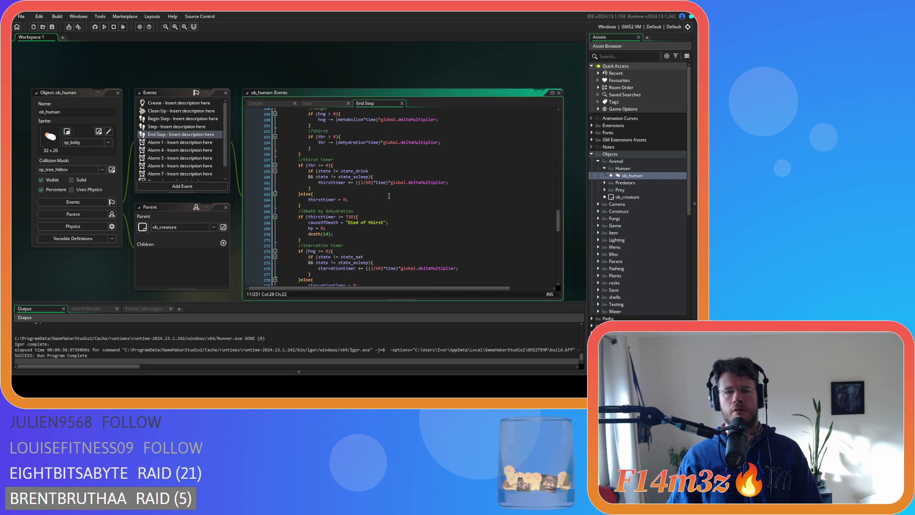
pyautogui.scroll(2, 390, 205)
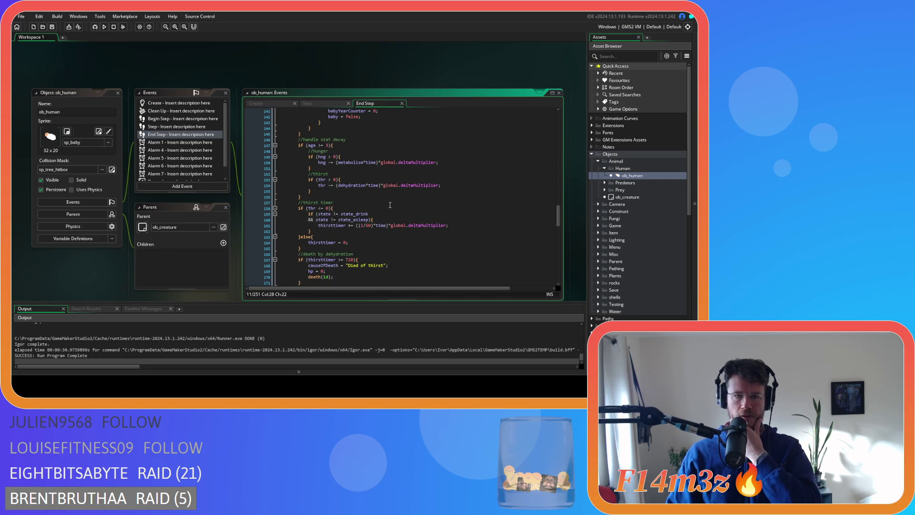
# - Tighten the stat-decay age check to if (age>=3)
pyautogui.click(342, 144)
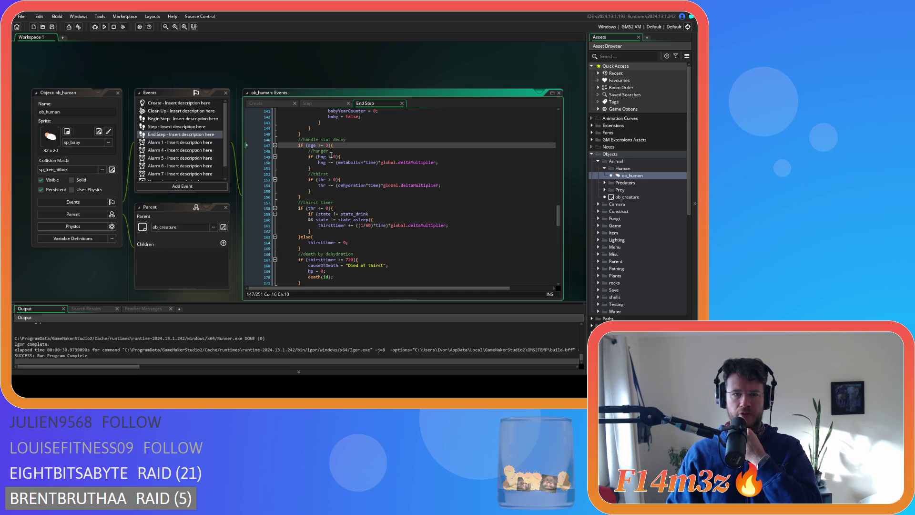
pyautogui.press('BackSpace')
pyautogui.press('Right')
pyautogui.press('Right')
pyautogui.press('Delete')
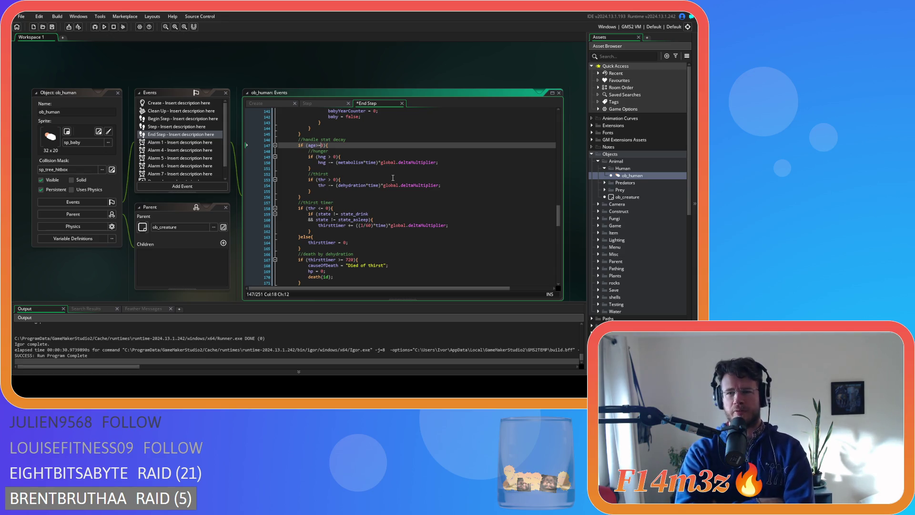
# - Remove the spaces in the thirst comparison so it reads if (thr<=0)
pyautogui.scroll(-5, 640, 215)
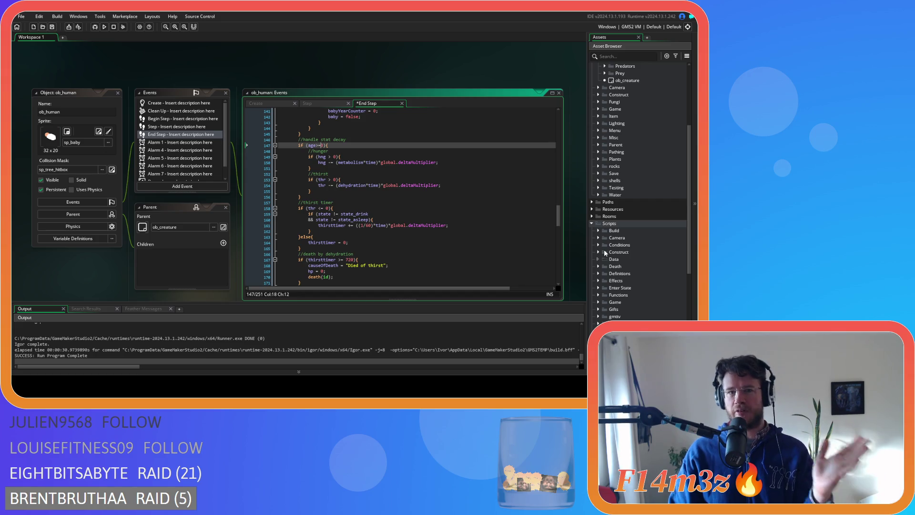
pyautogui.click(326, 156)
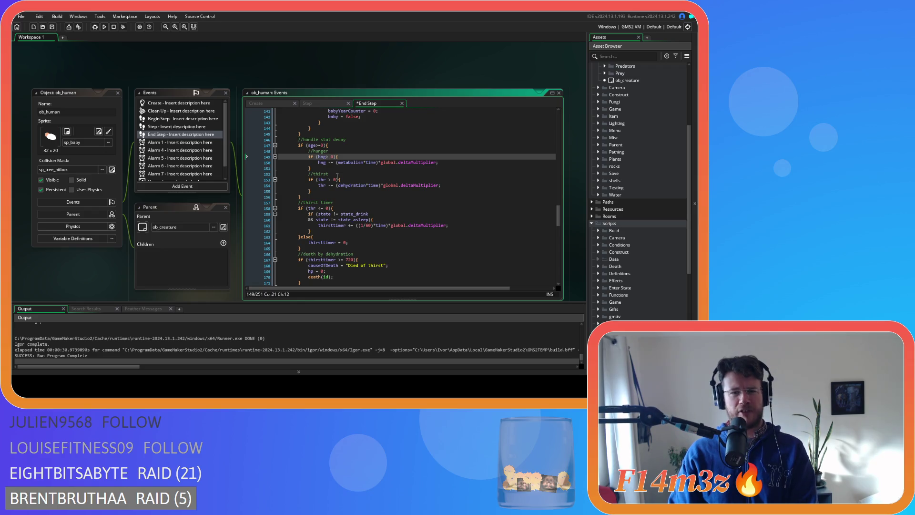
pyautogui.click(328, 180)
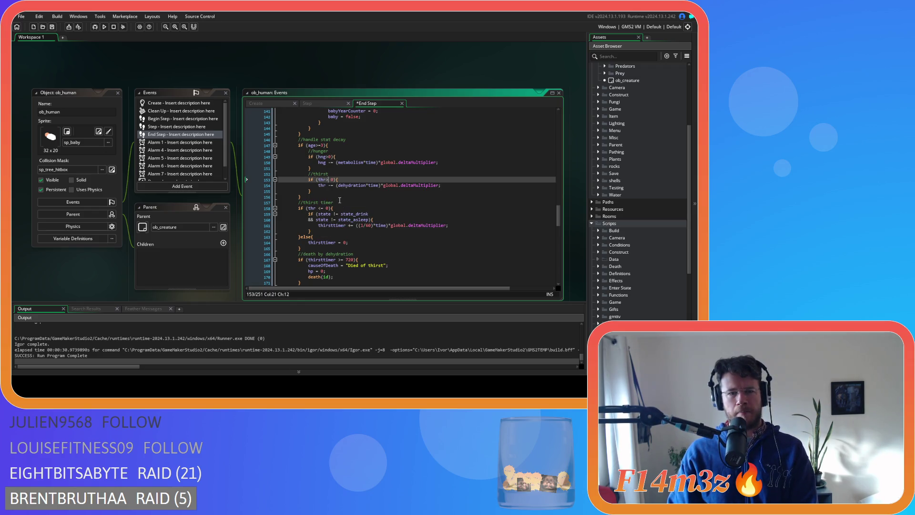
pyautogui.click(326, 185)
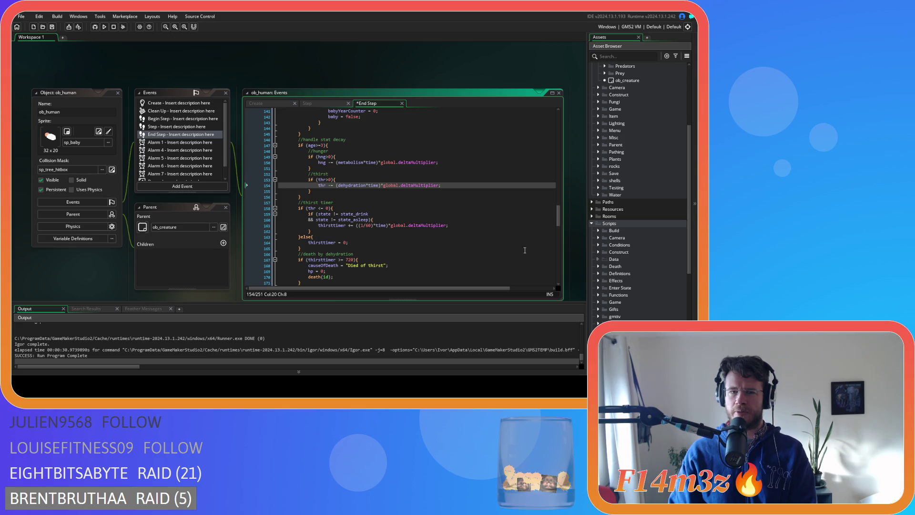
pyautogui.click(318, 208)
pyautogui.press('BackSpace')
pyautogui.press('Right')
pyautogui.press('Right')
pyautogui.press('Delete')
# - Tighten the dehydration check to if (thirstTimer>=720), then expand Conditions and select sc_stateConditions
pyautogui.click(361, 203)
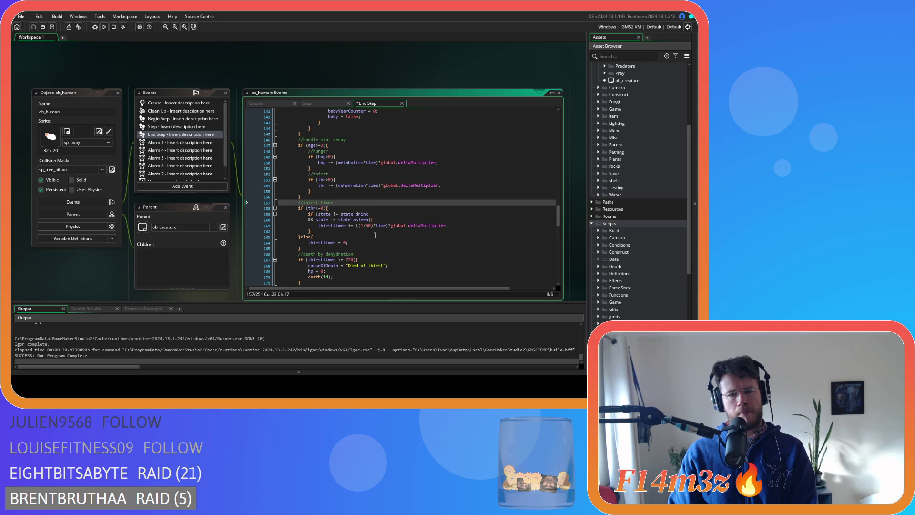
pyautogui.click(338, 260)
pyautogui.press('BackSpace')
pyautogui.press('Right')
pyautogui.press('Right')
pyautogui.press('Delete')
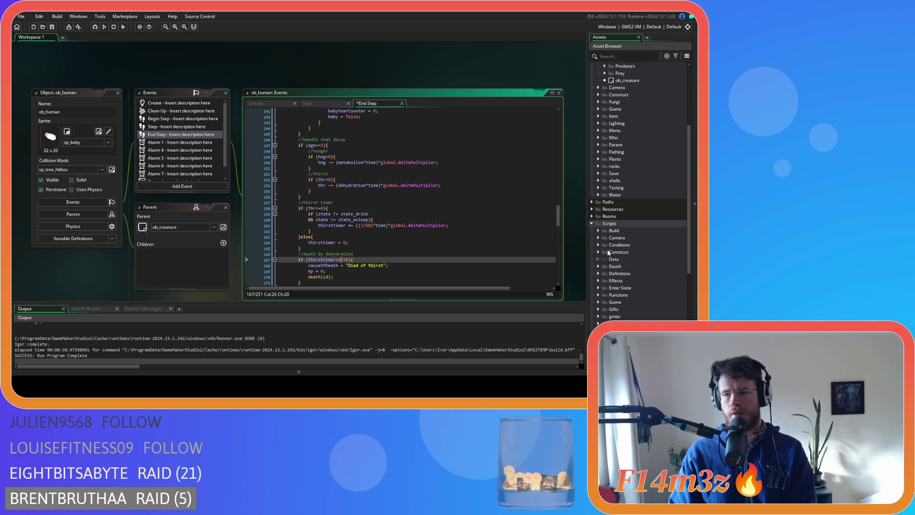
pyautogui.doubleClick(629, 245)
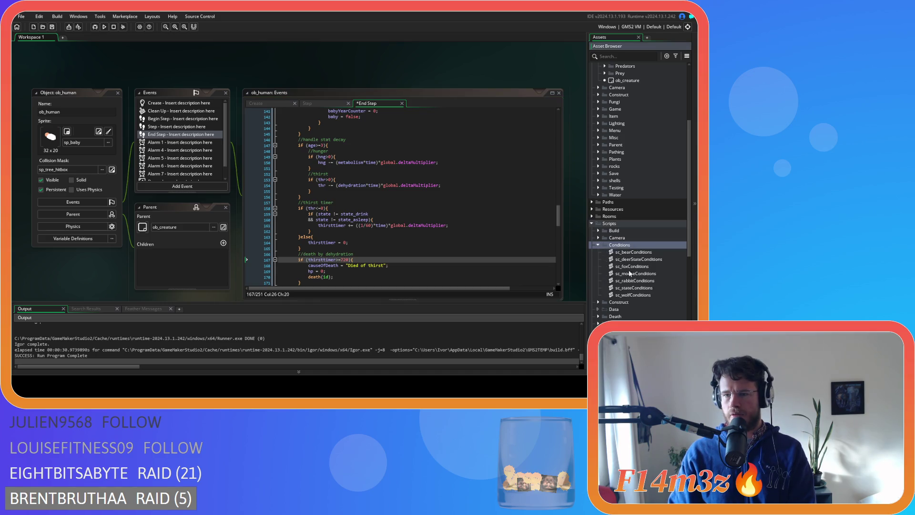
pyautogui.click(646, 288)
pyautogui.doubleClick(646, 288)
pyautogui.click(191, 170)
pyautogui.hotkey('ctrl', 'f')
pyautogui.write('state_')
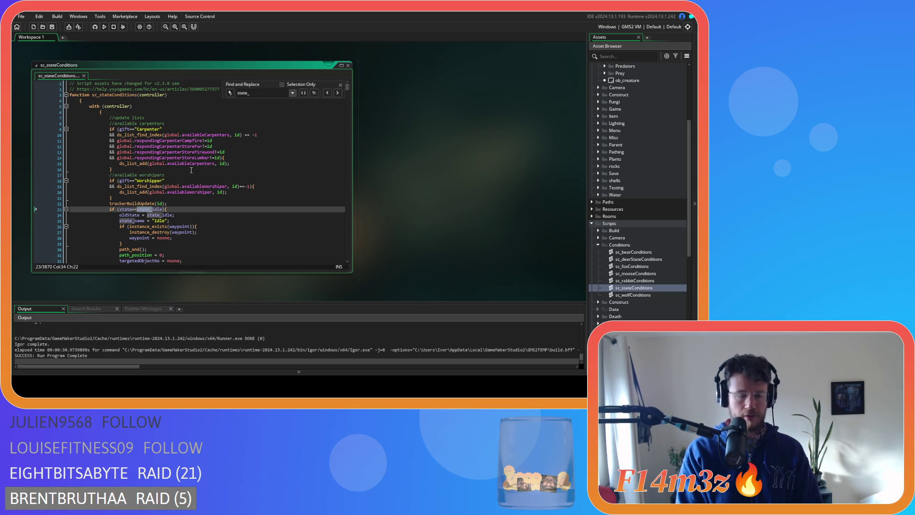
pyautogui.write('drink')
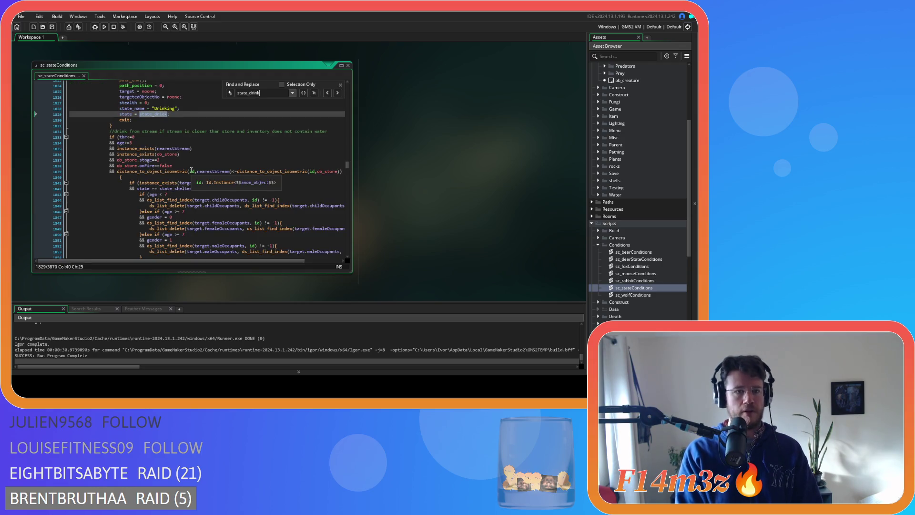
pyautogui.scroll(15, 192, 171)
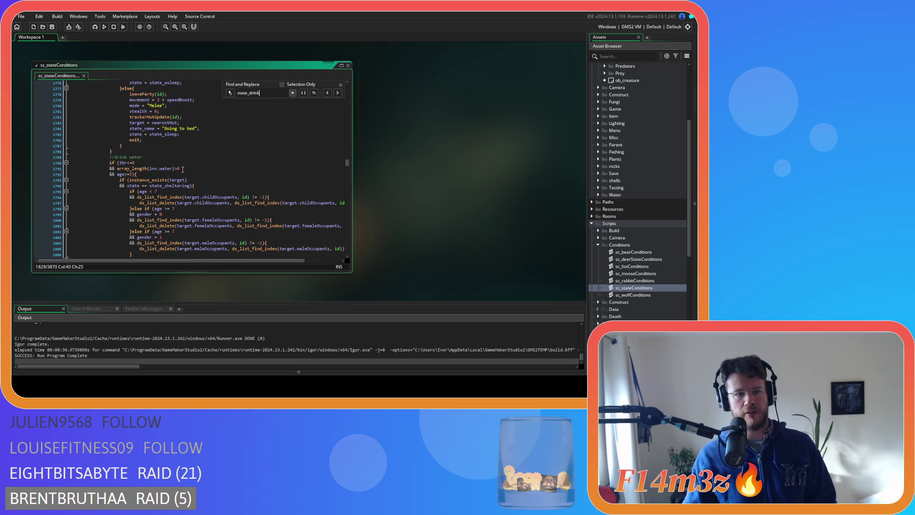
pyautogui.moveTo(130, 174); pyautogui.dragTo(109, 176)
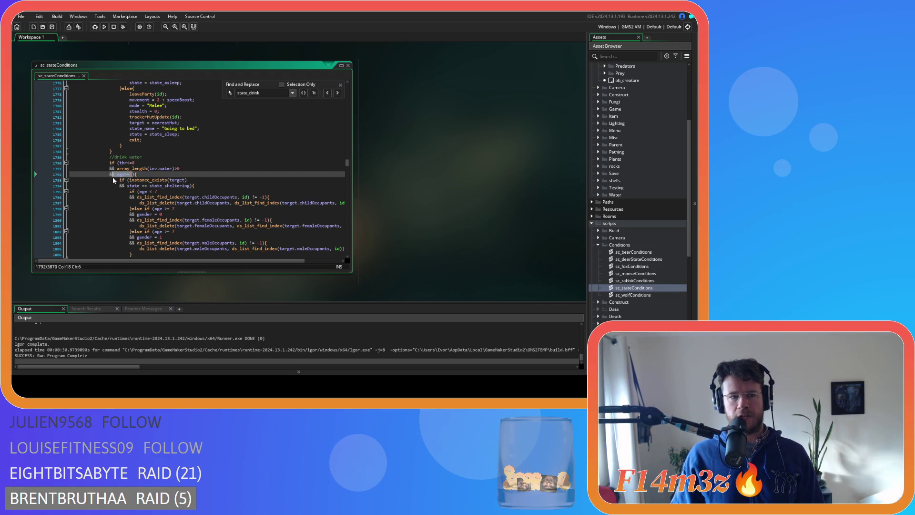
pyautogui.scroll(-14, 107, 176)
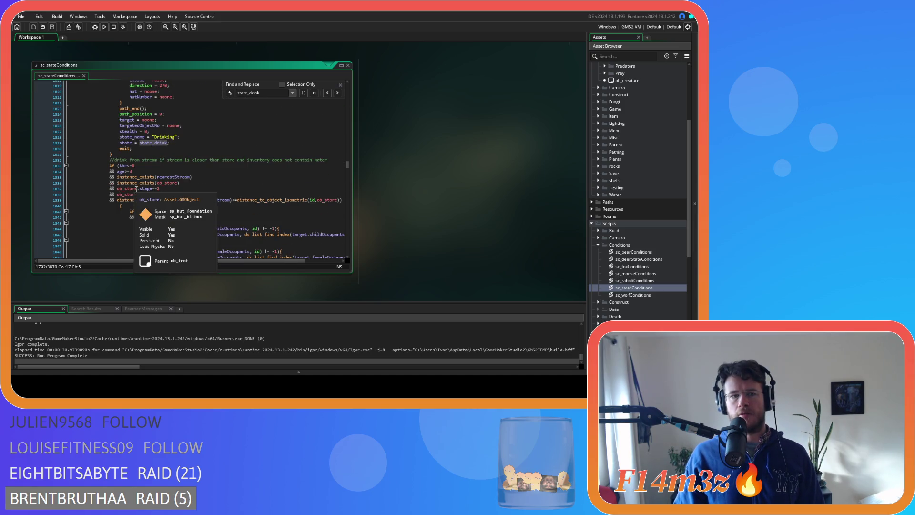
pyautogui.scroll(-5, 209, 191)
pyautogui.scroll(4, 212, 191)
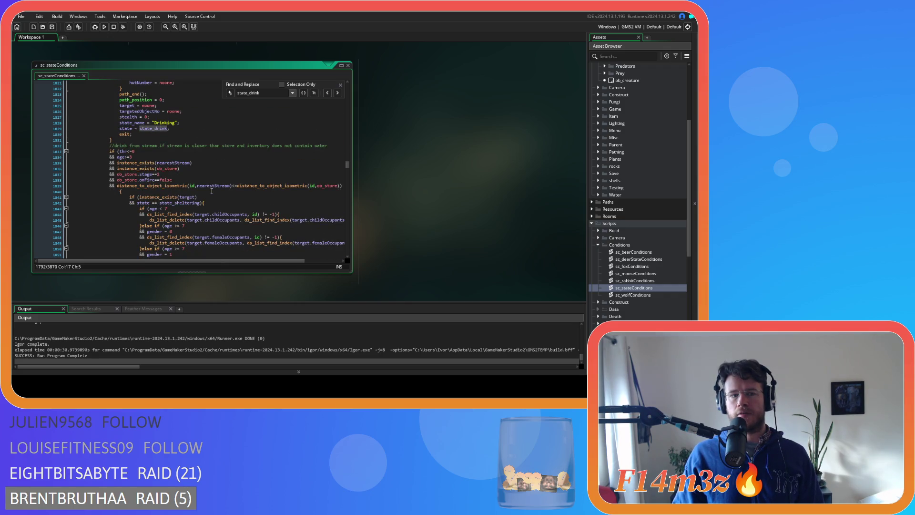
pyautogui.click(340, 84)
pyautogui.click(348, 65)
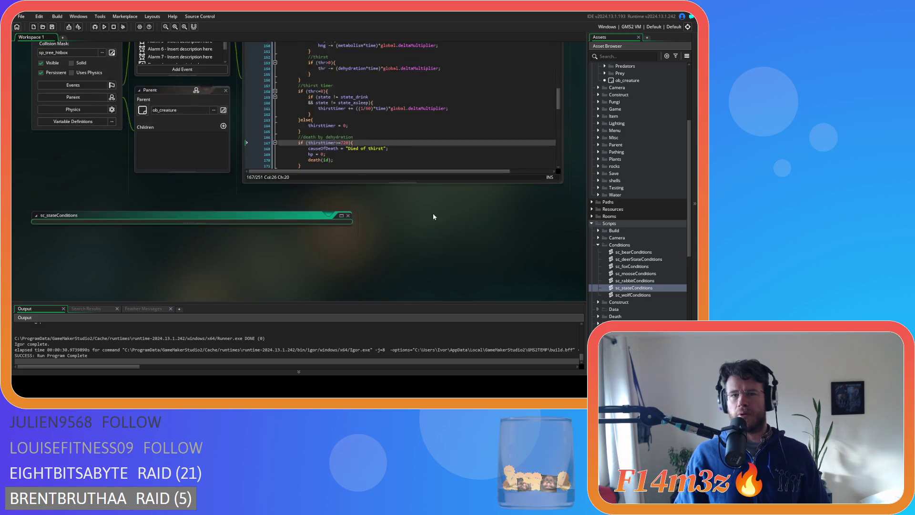
pyautogui.click(324, 136)
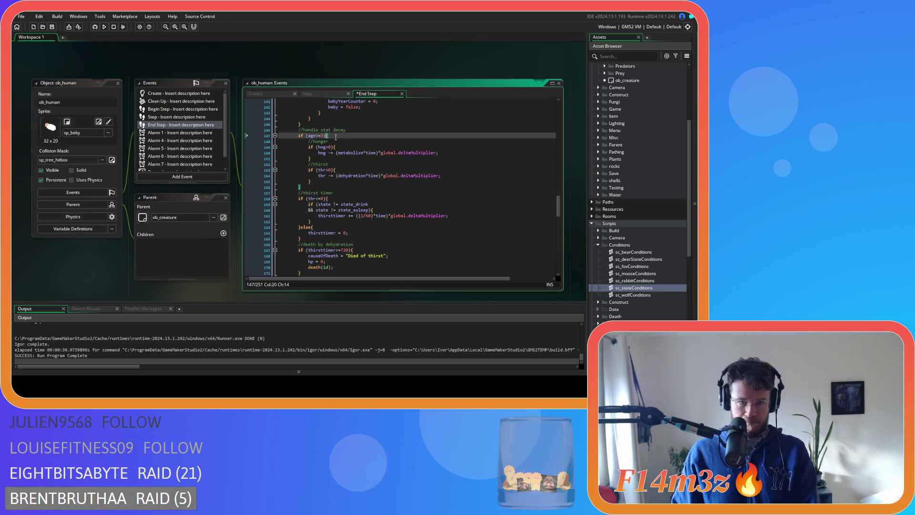
pyautogui.moveTo(328, 135); pyautogui.dragTo(239, 136)
pyautogui.press('BackSpace')
pyautogui.press('BackSpace')
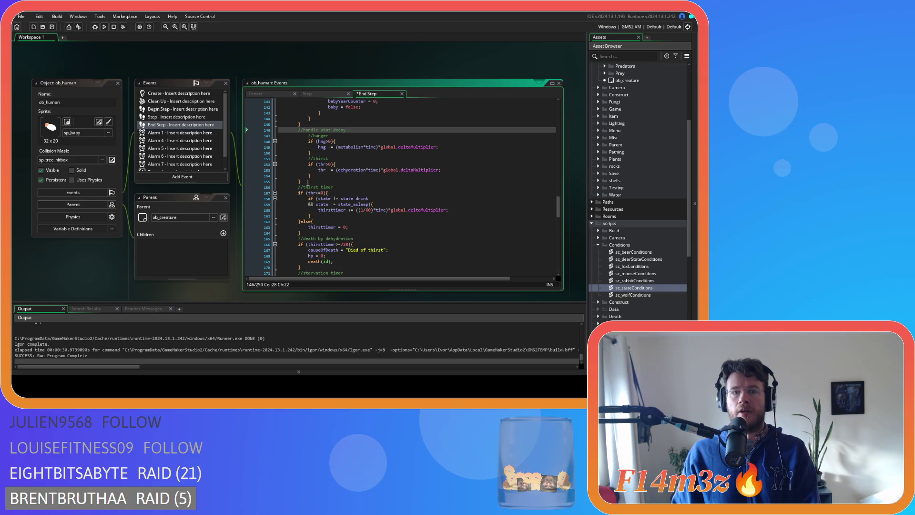
pyautogui.click(318, 181)
pyautogui.press('BackSpace')
pyautogui.press('BackSpace')
pyautogui.moveTo(318, 174); pyautogui.dragTo(215, 134)
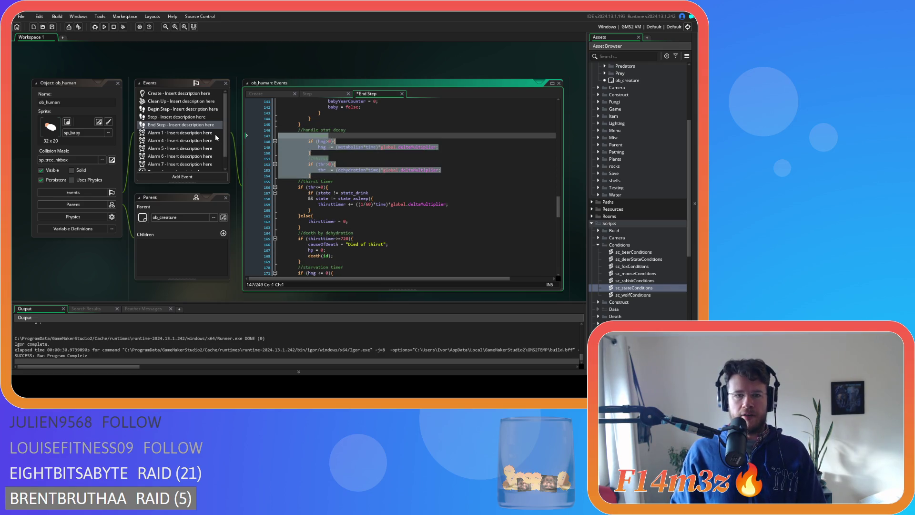
pyautogui.hotkey('shift', 'Tab')
pyautogui.click(358, 145)
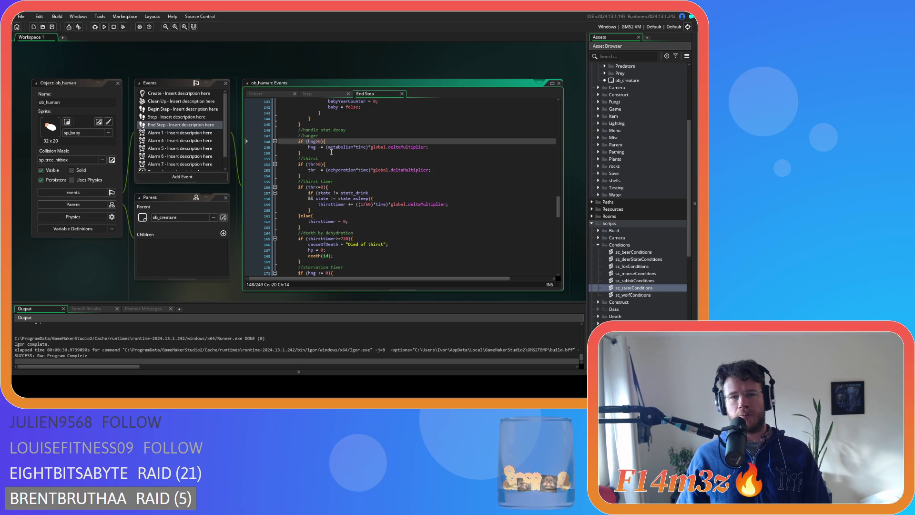
pyautogui.click(329, 173)
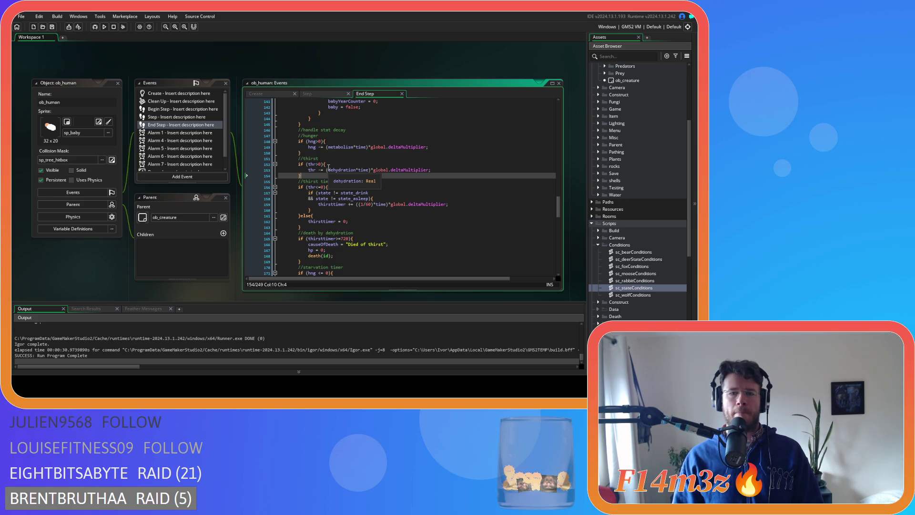
pyautogui.click(354, 148)
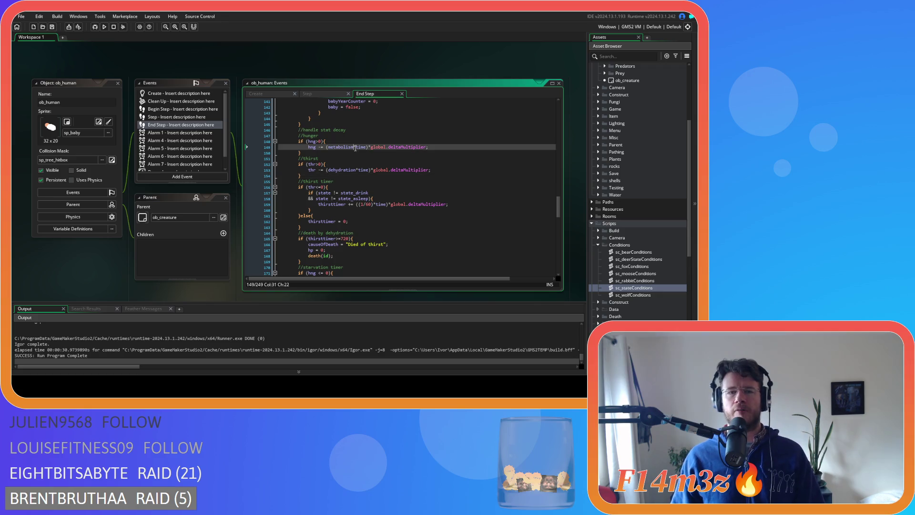
pyautogui.press('Up')
pyautogui.press('Up')
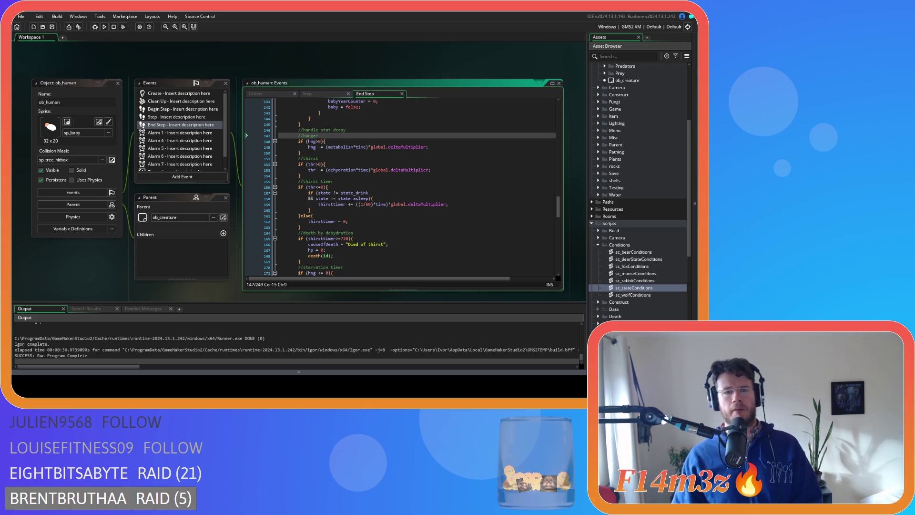
pyautogui.click(344, 204)
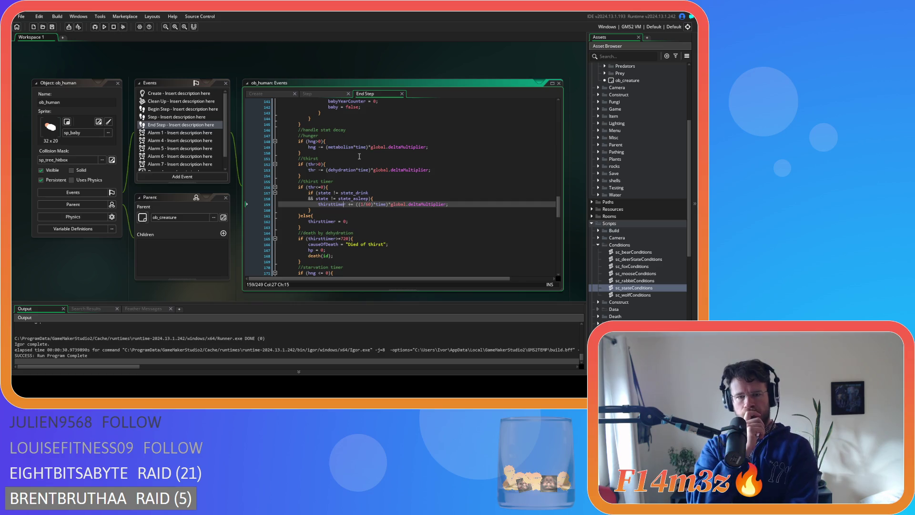
pyautogui.scroll(-8, 360, 156)
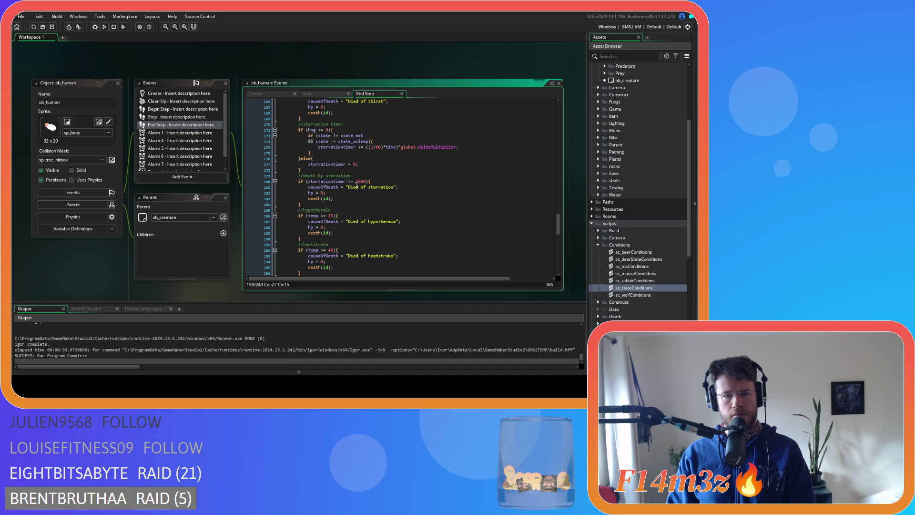
# - Remove spaces around >= in the starvation check and tighten the hypothermia check to temp<=35
pyautogui.click(348, 181)
pyautogui.press('BackSpace')
pyautogui.press('Delete')
pyautogui.scroll(-2, 387, 170)
pyautogui.click(320, 187)
pyautogui.press('BackSpace')
pyautogui.press('Right')
pyautogui.press('Delete')
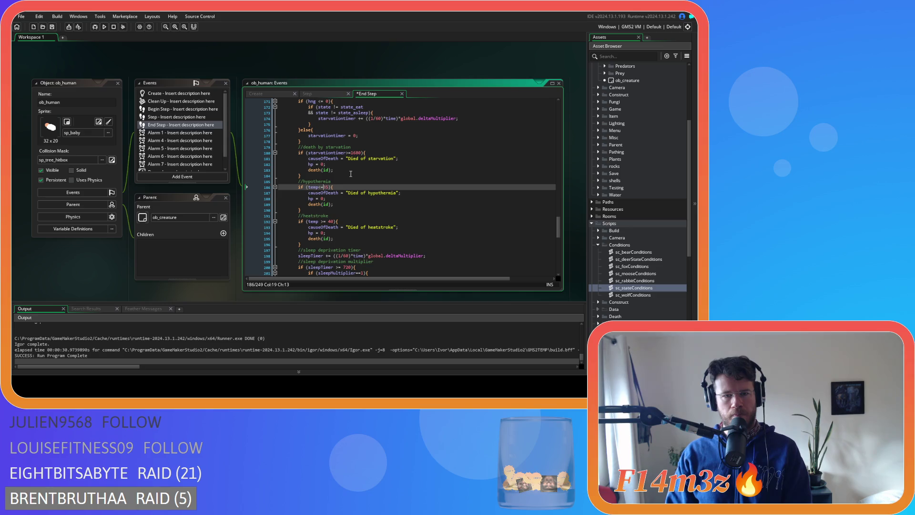
# - Tighten the heatstroke check to if (temp>=40) and save the End Step code
pyautogui.click(320, 221)
pyautogui.press('BackSpace')
pyautogui.press('Right')
pyautogui.press('Delete')
pyautogui.click(340, 232)
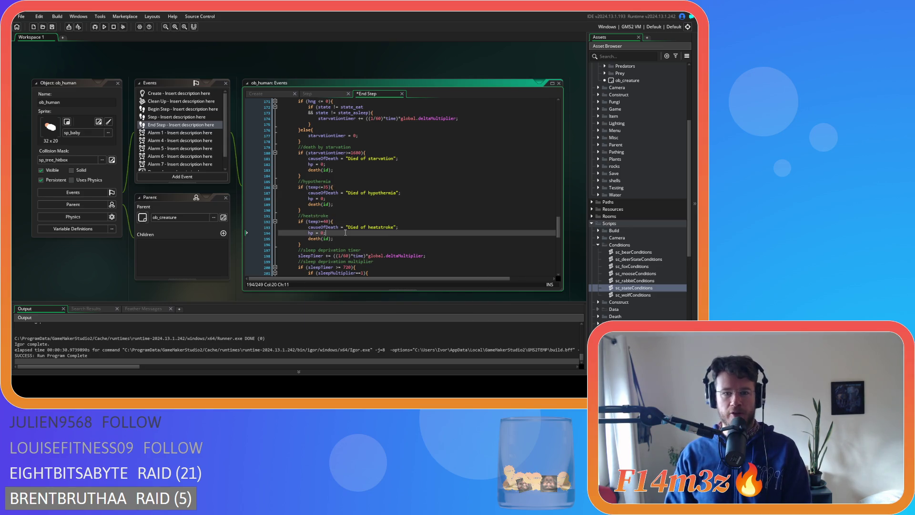
pyautogui.scroll(-3, 344, 234)
pyautogui.scroll(1, 348, 187)
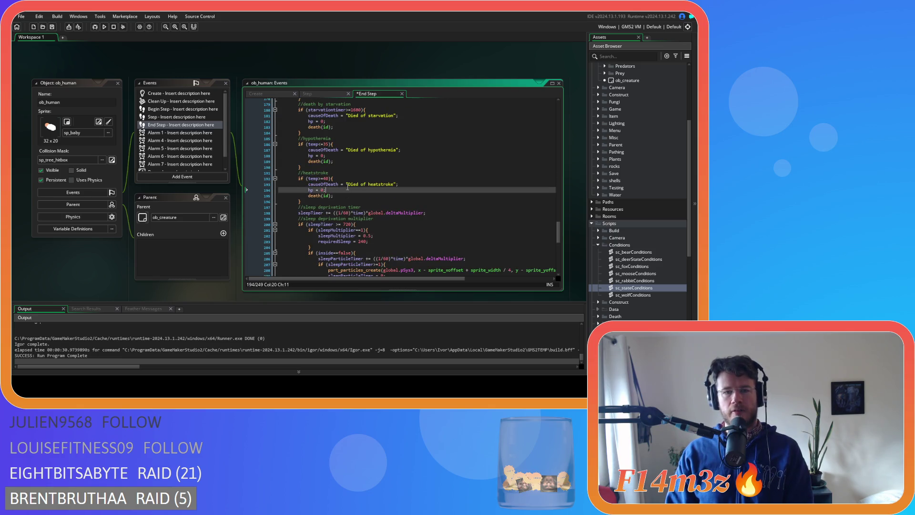
pyautogui.click(349, 195)
pyautogui.click(349, 201)
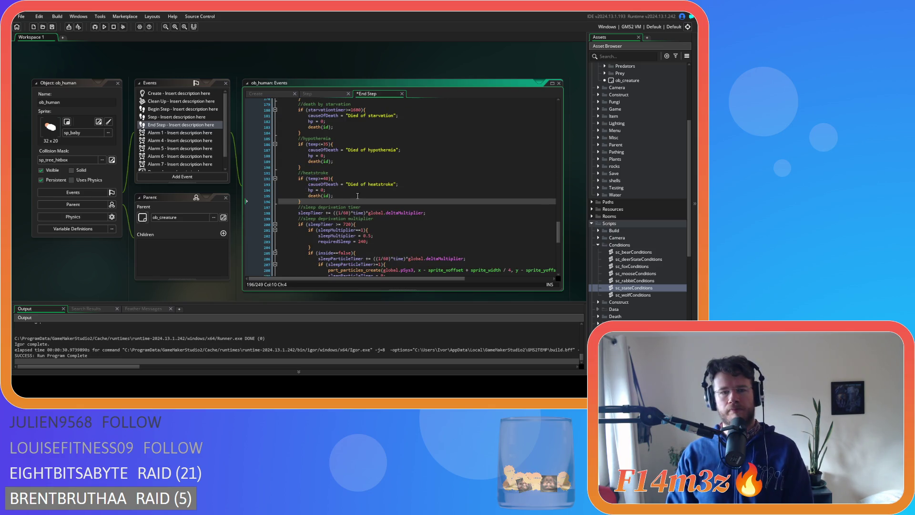
pyautogui.hotkey('ctrl', 's')
# - Tighten the sleep-deprivation check to if (sleepTimer>=720)
pyautogui.scroll(-4, 356, 197)
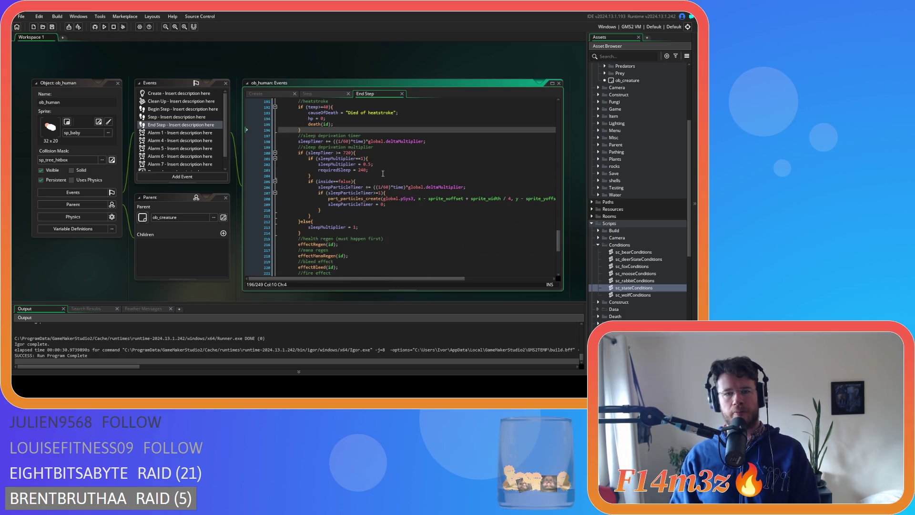
pyautogui.click(335, 153)
pyautogui.press('BackSpace')
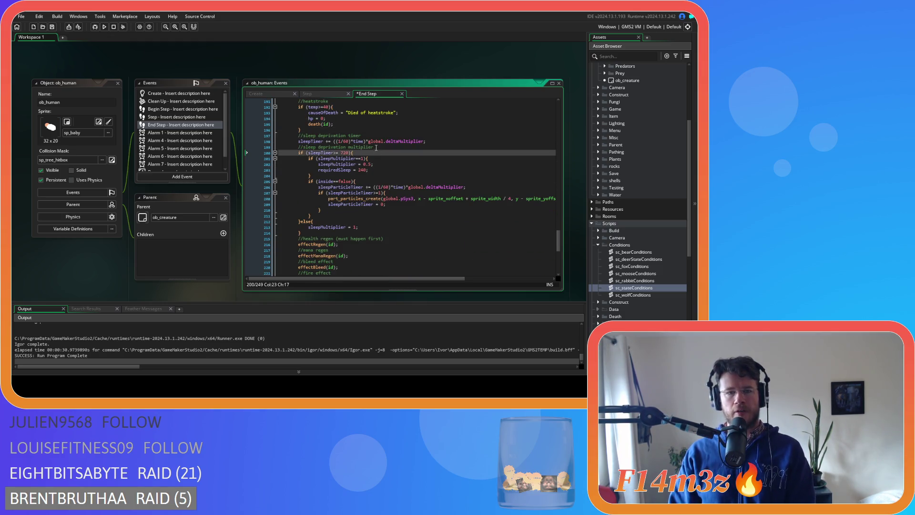
pyautogui.write('>')
pyautogui.click(383, 166)
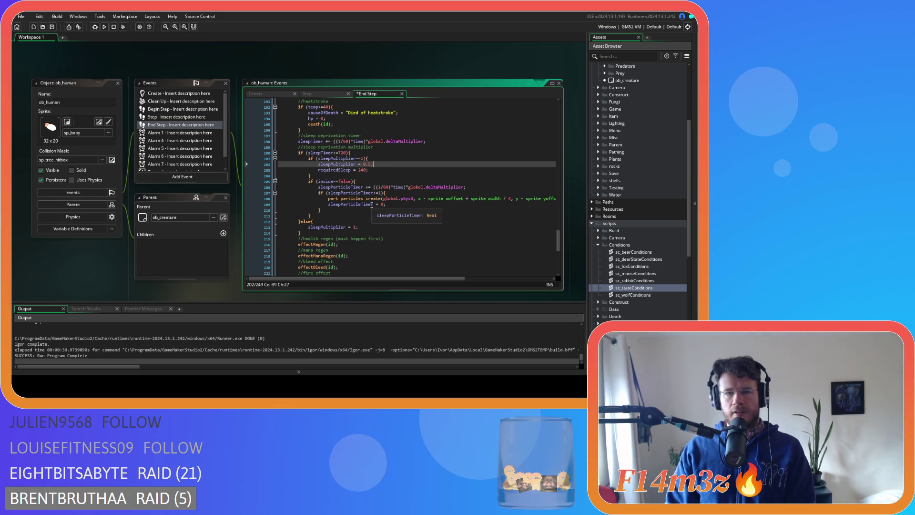
pyautogui.scroll(-3, 372, 205)
pyautogui.scroll(-4, 372, 205)
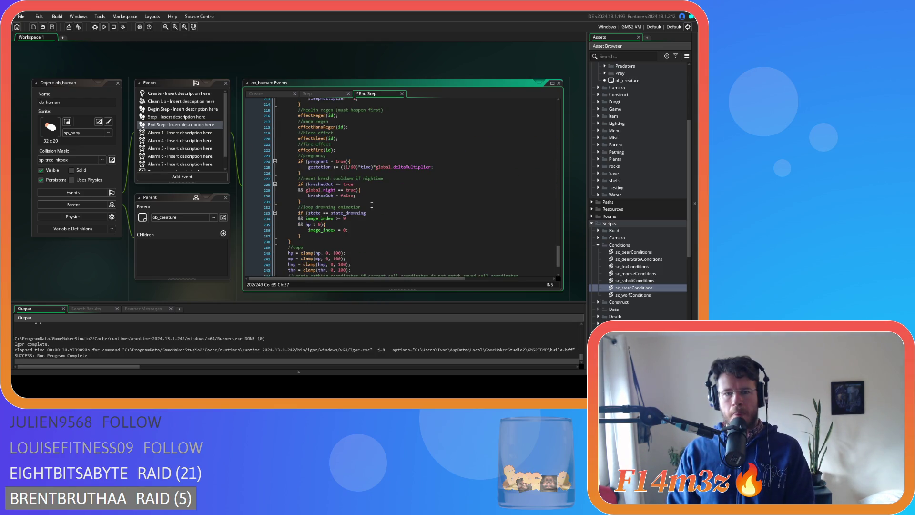
# - Remove spaces around == in the pregnancy, kreshedOut and global.night checks, and save
pyautogui.click(329, 161)
pyautogui.press('Delete')
pyautogui.write('=')
pyautogui.press('Delete')
pyautogui.click(380, 157)
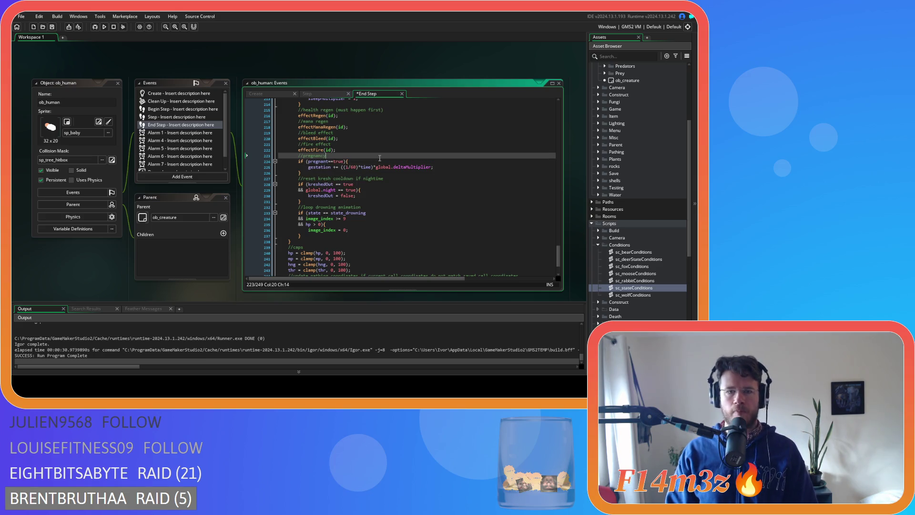
pyautogui.click(335, 184)
pyautogui.press('BackSpace')
pyautogui.press('Right')
pyautogui.press('Right')
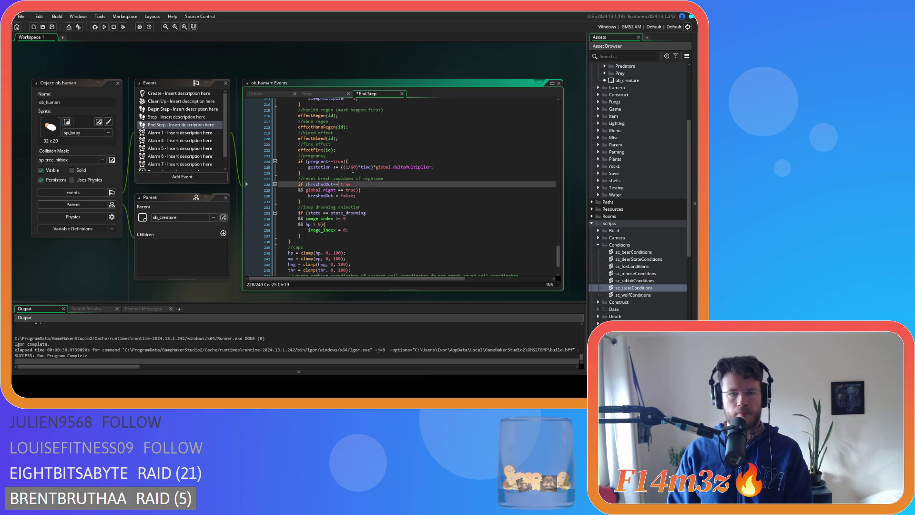
pyautogui.click(337, 190)
pyautogui.press('BackSpace')
pyautogui.press('Delete')
pyautogui.click(380, 184)
pyautogui.hotkey('ctrl', 's')
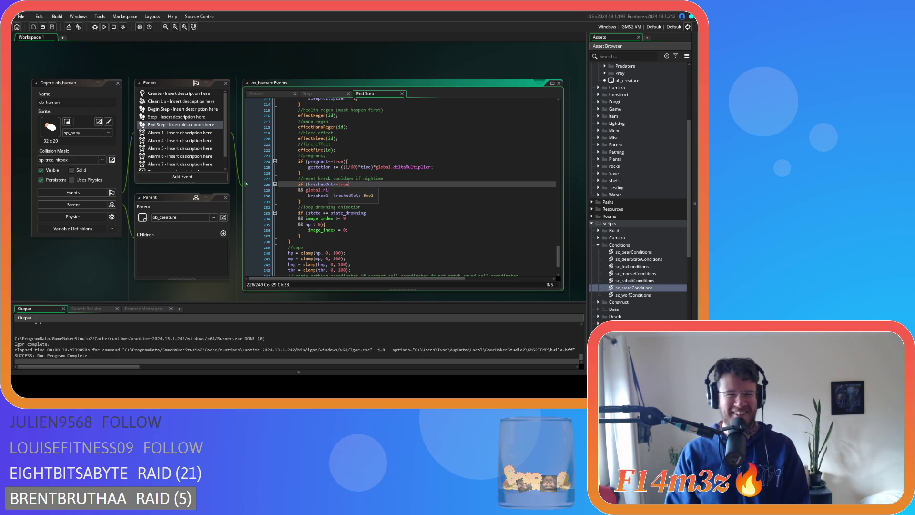
# - Remove the spaces around == in the drowning state check and save again
pyautogui.click(328, 195)
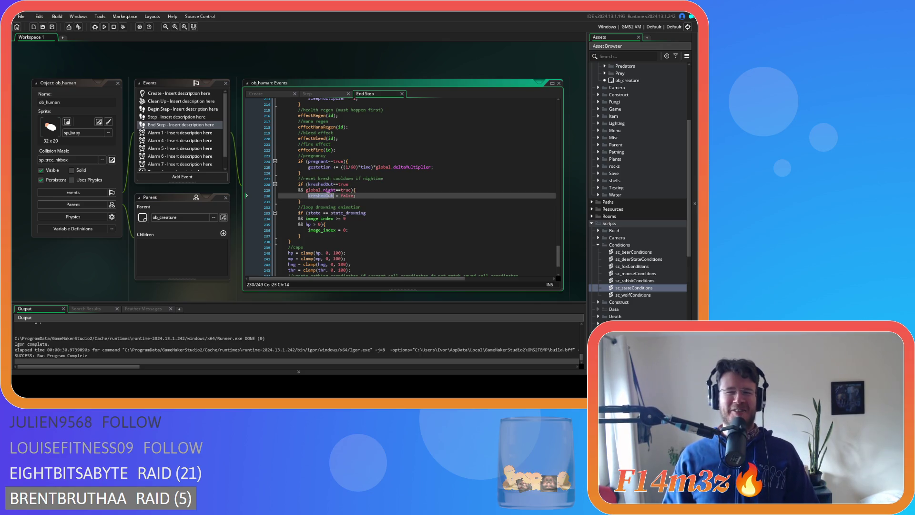
pyautogui.click(360, 195)
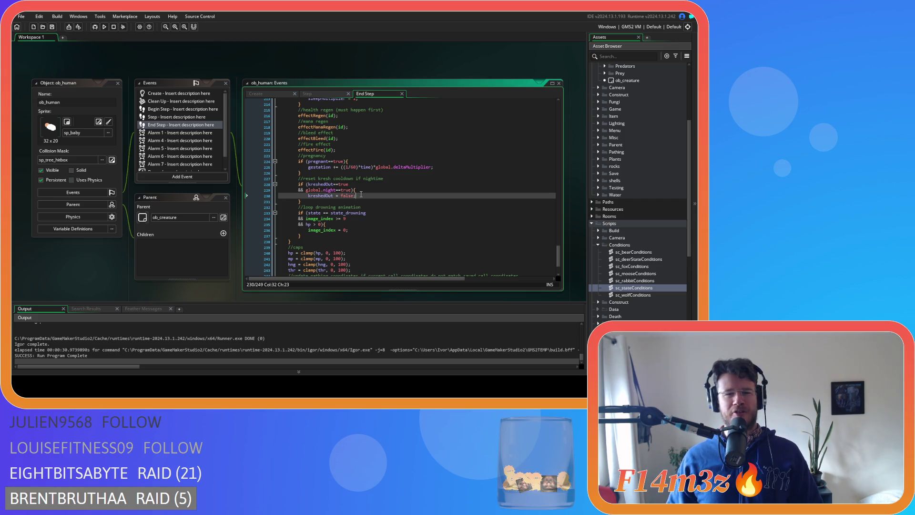
pyautogui.click(321, 213)
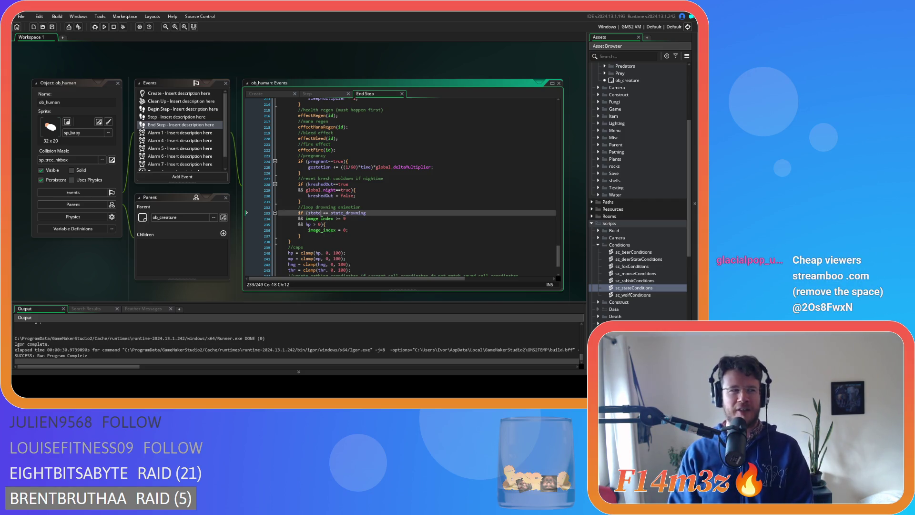
pyautogui.press('Delete')
pyautogui.press('Right')
pyautogui.press('Right')
pyautogui.press('Delete')
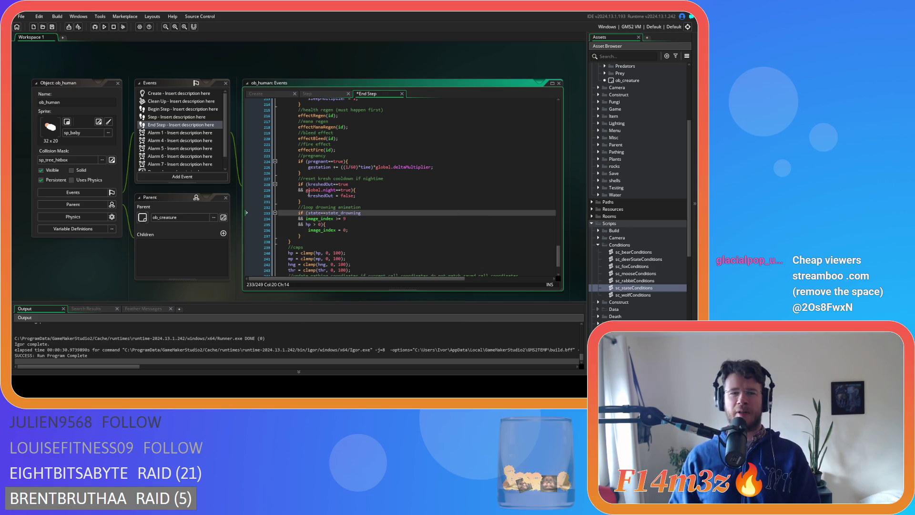
pyautogui.click(364, 196)
pyautogui.hotkey('ctrl', 's')
# - Tighten the spacing in the hp, mp, hng and thr clamp() calls, save, and return to Create
pyautogui.scroll(-2, 365, 197)
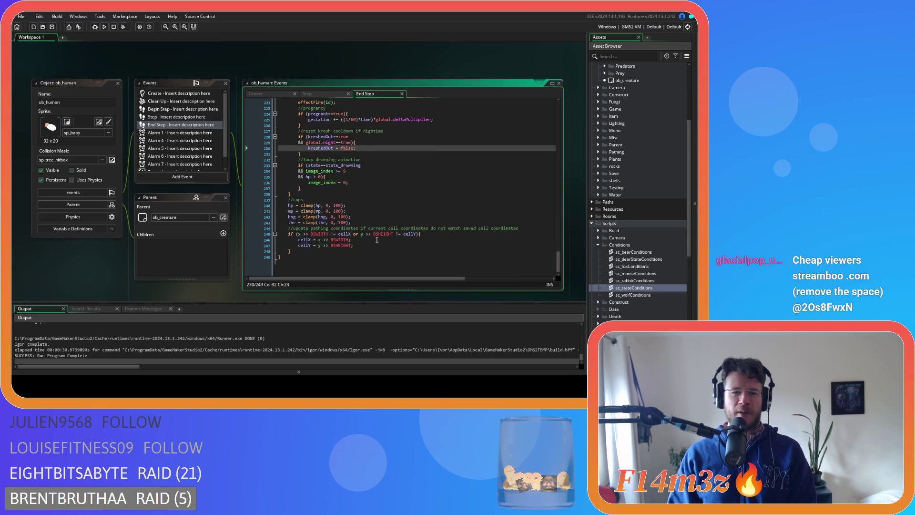
pyautogui.click(326, 210)
pyautogui.press('BackSpace')
pyautogui.press('Right')
pyautogui.press('Right')
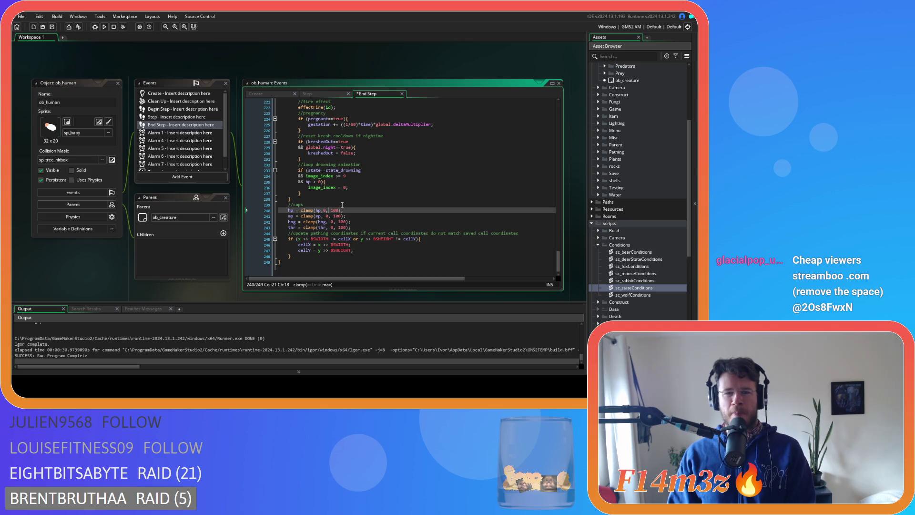
pyautogui.click(327, 216)
pyautogui.press('BackSpace')
pyautogui.press('Right')
pyautogui.press('Right')
pyautogui.click(333, 222)
pyautogui.press('BackSpace')
pyautogui.press('Right')
pyautogui.press('Right')
pyautogui.click(332, 228)
pyautogui.press('BackSpace')
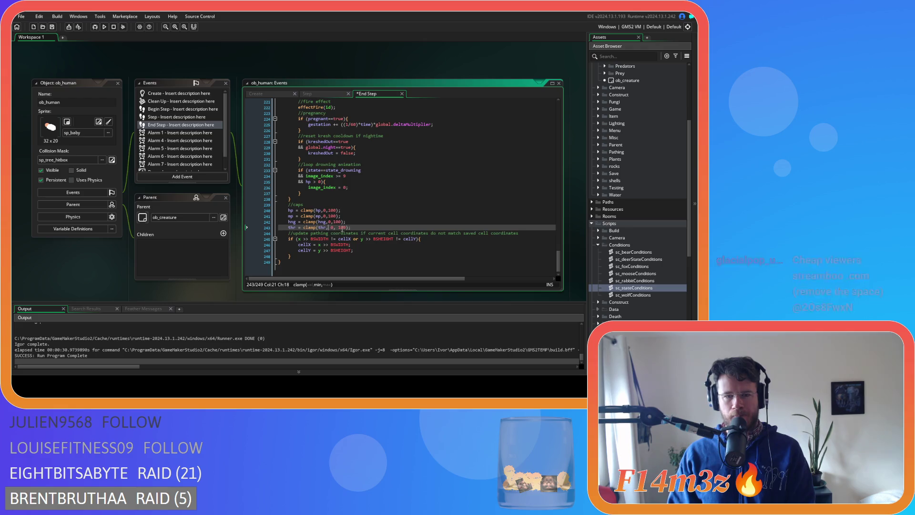
pyautogui.click(373, 211)
pyautogui.hotkey('ctrl', 's')
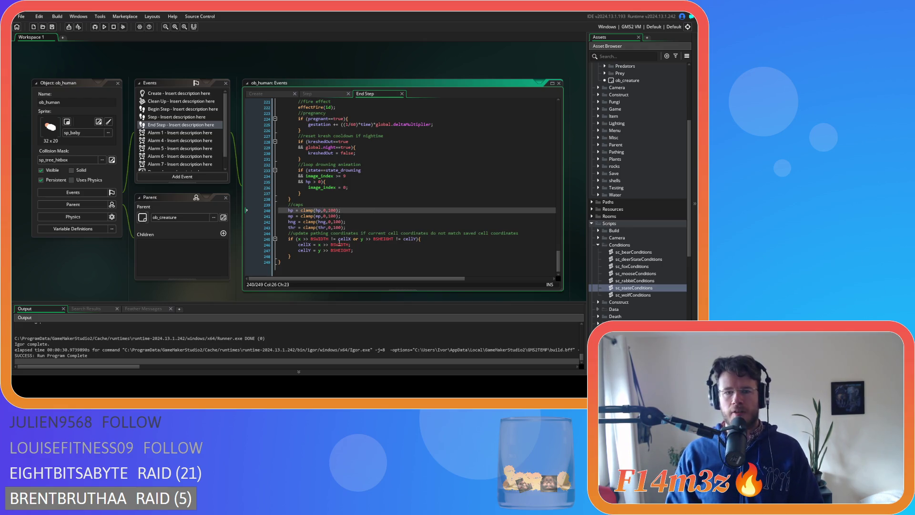
pyautogui.press('Up')
pyautogui.press('Up')
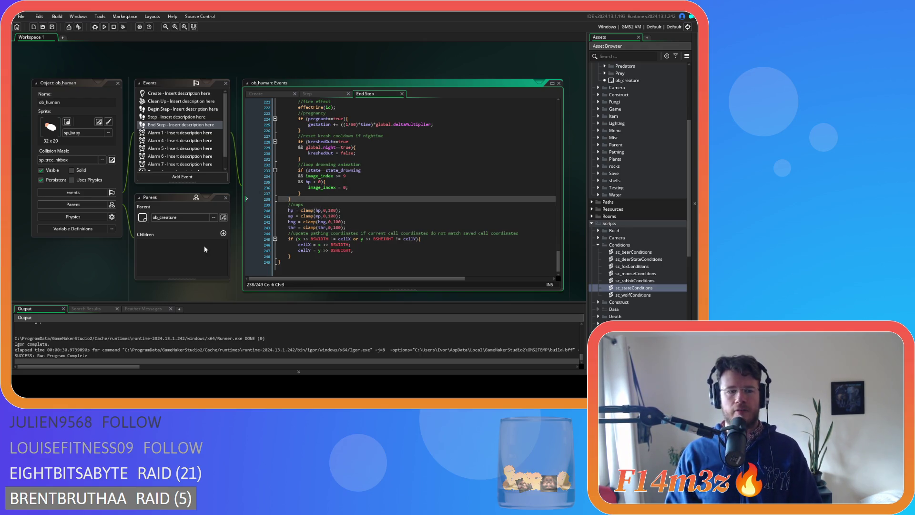
pyautogui.click(256, 93)
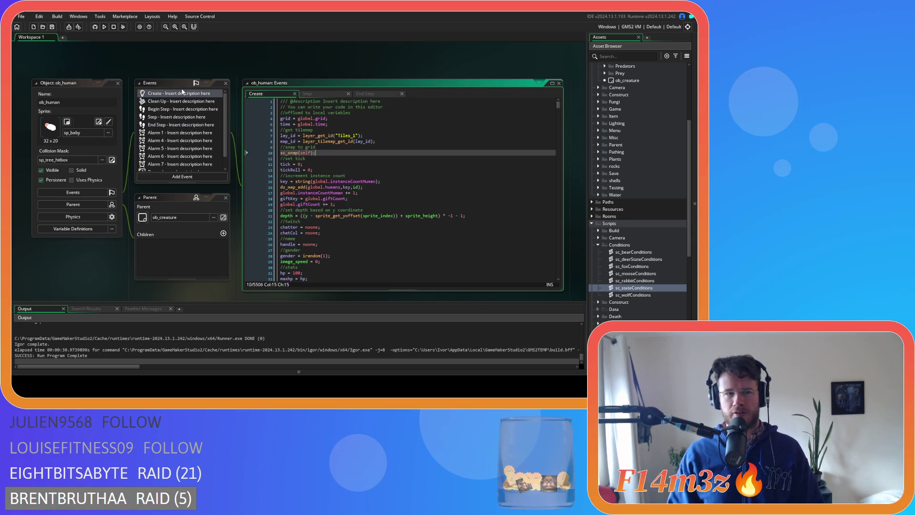
# - Search sc_stateConditions for state_hunt, then collapse that script and reopen ob_human
pyautogui.scroll(-3, 663, 274)
pyautogui.doubleClick(636, 231)
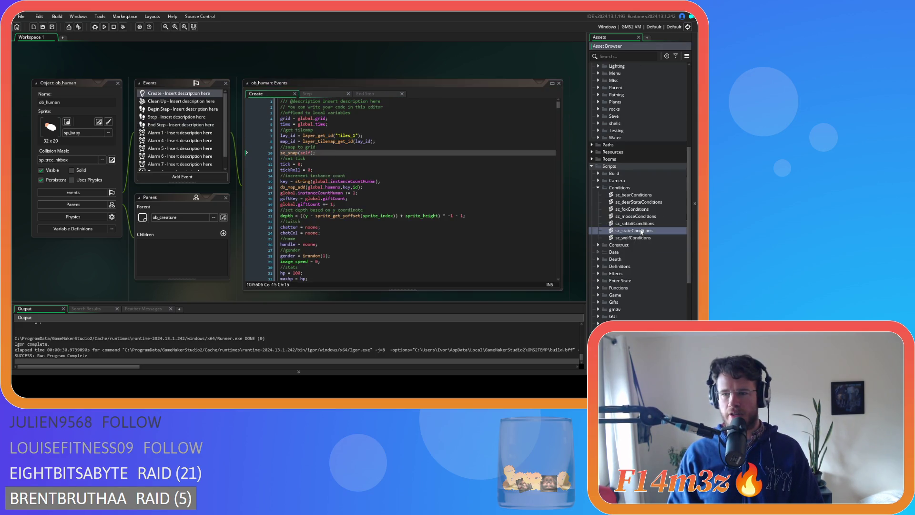
pyautogui.click(243, 175)
pyautogui.hotkey('ctrl', 'f')
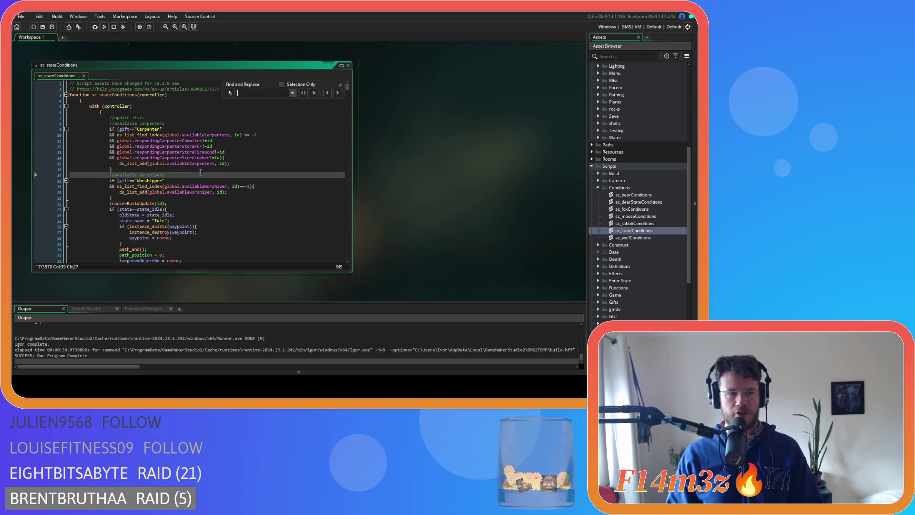
pyautogui.write('state_')
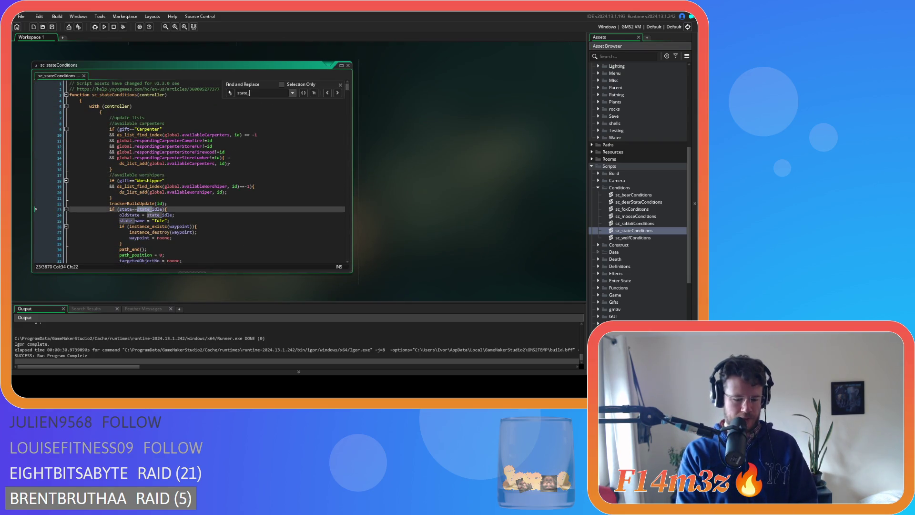
pyautogui.write('hunt')
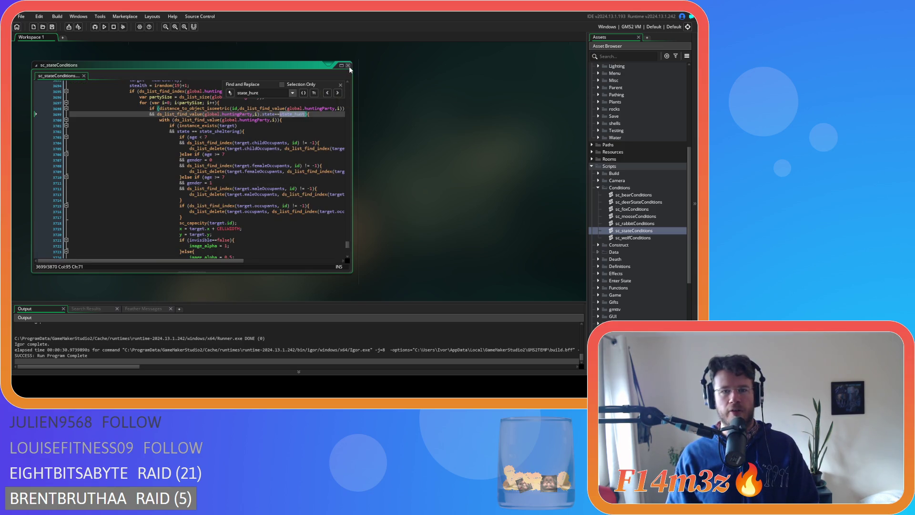
pyautogui.doubleClick(334, 66)
pyautogui.scroll(5, 639, 156)
pyautogui.doubleClick(633, 176)
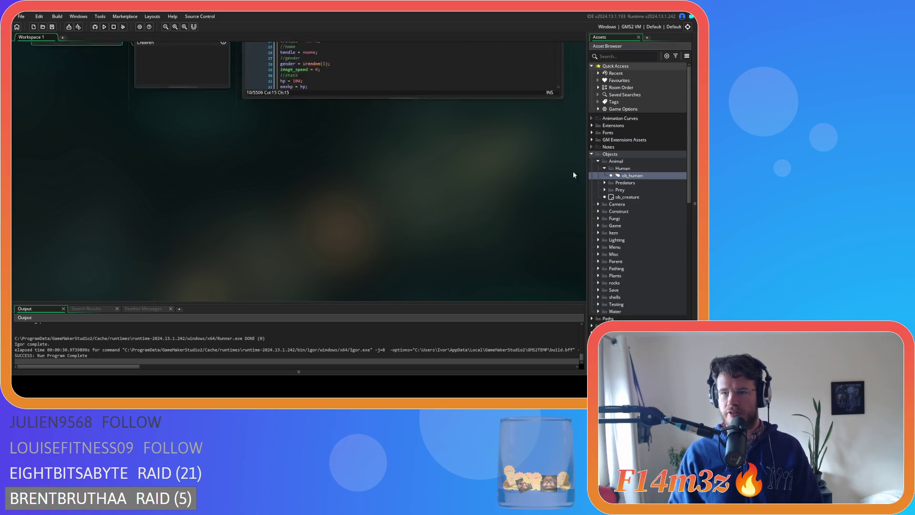
# - Start a text search inside ob_human's Create event code
pyautogui.click(382, 133)
pyautogui.hotkey('ctrl', 'f')
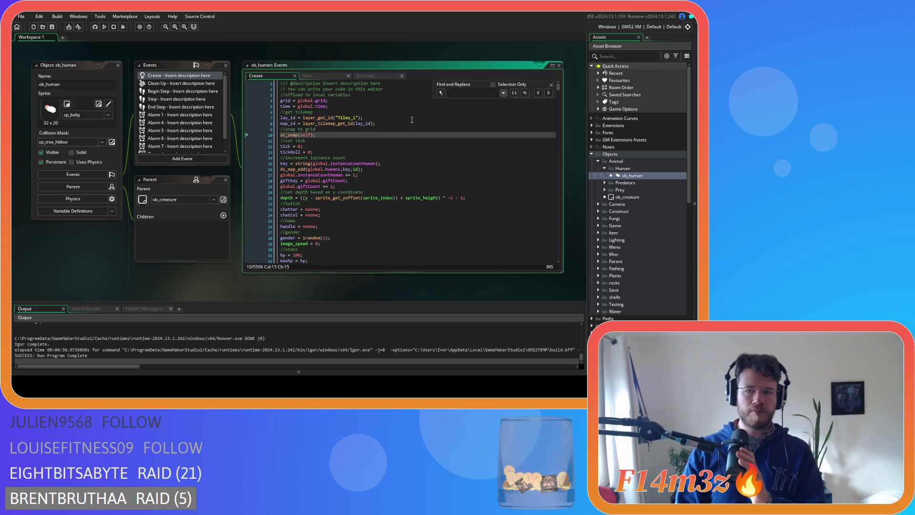
pyautogui.write('state')
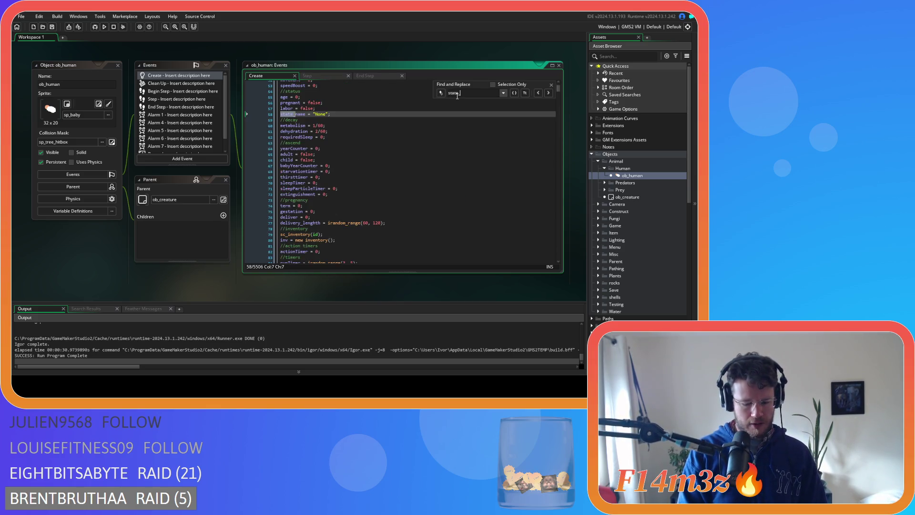
pyautogui.write('_hunt')
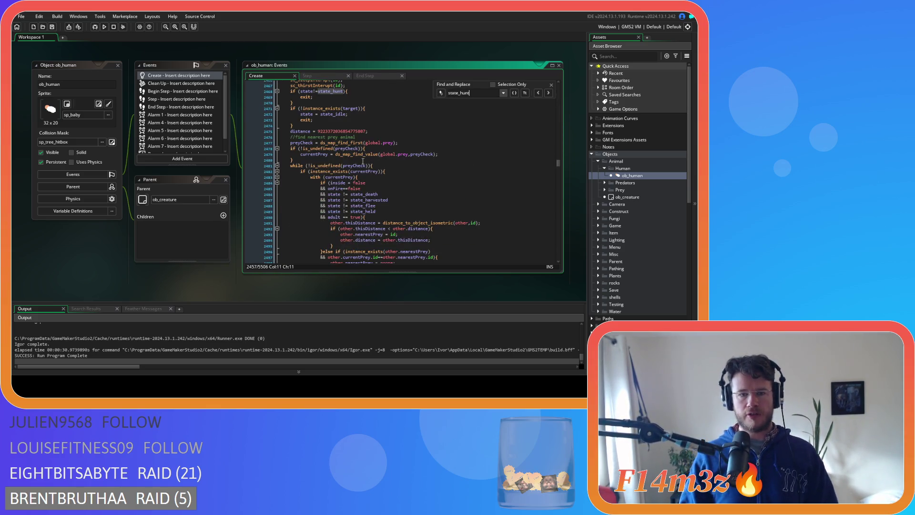
pyautogui.scroll(-10, 367, 162)
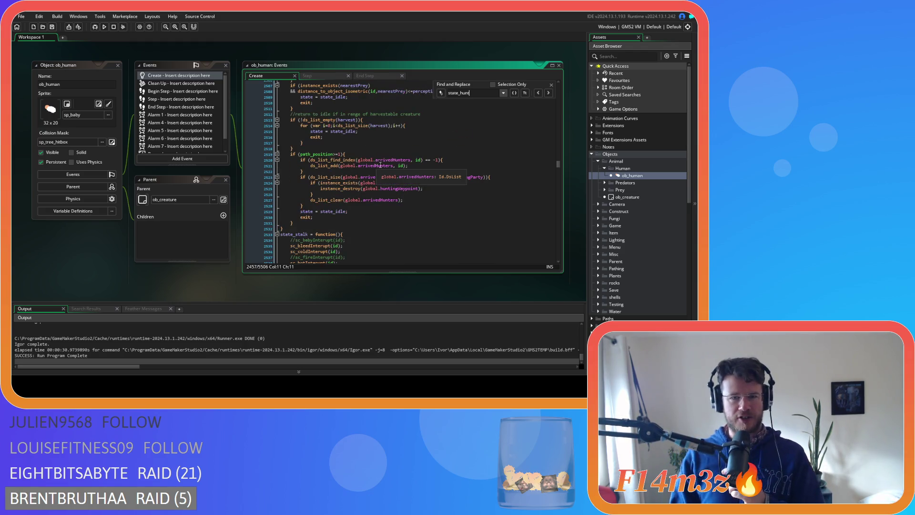
pyautogui.scroll(-2, 381, 165)
pyautogui.scroll(-5, 388, 160)
pyautogui.scroll(-11, 380, 154)
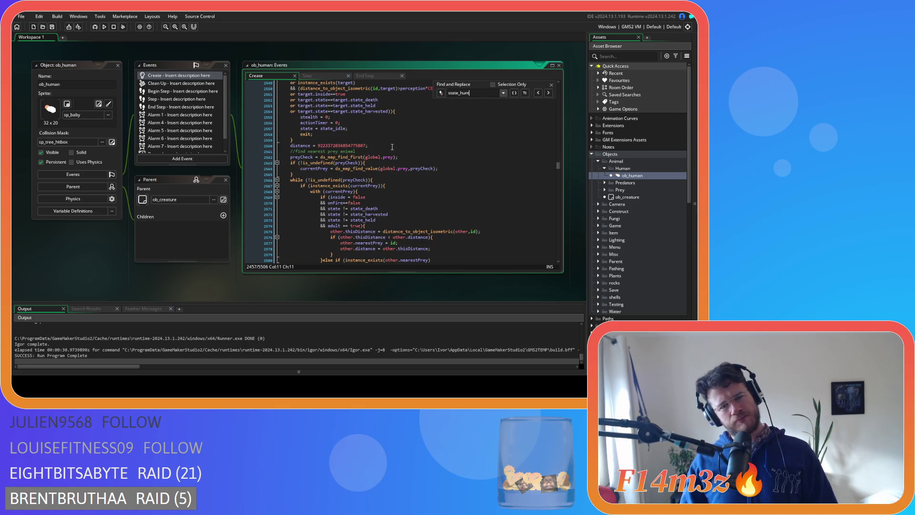
pyautogui.scroll(-4, 423, 165)
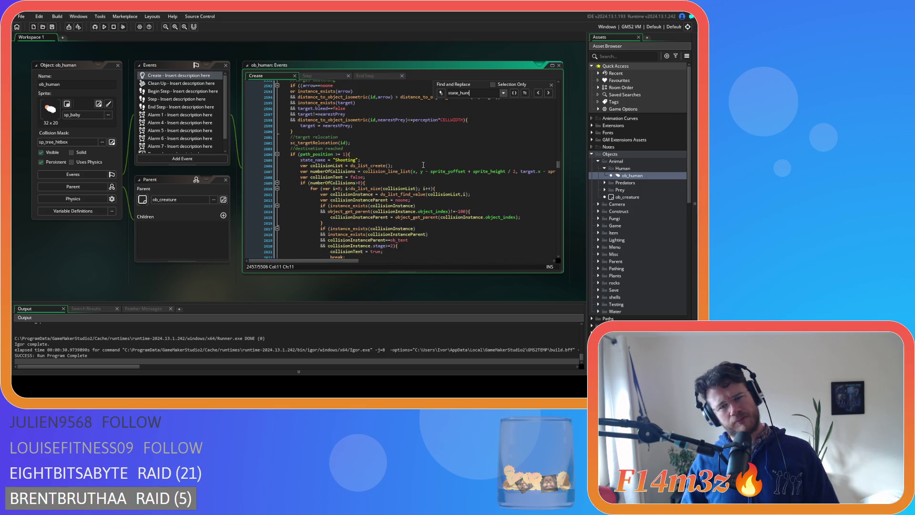
pyautogui.scroll(3, 370, 157)
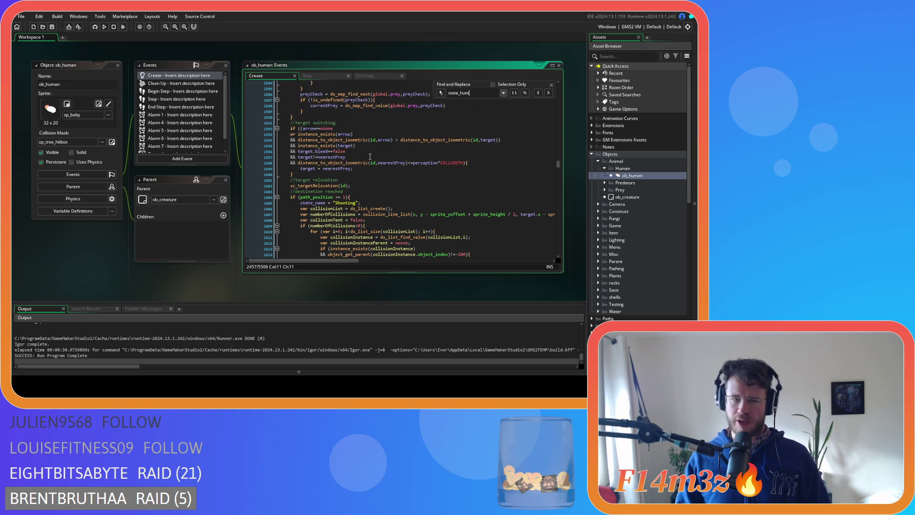
pyautogui.scroll(6, 370, 157)
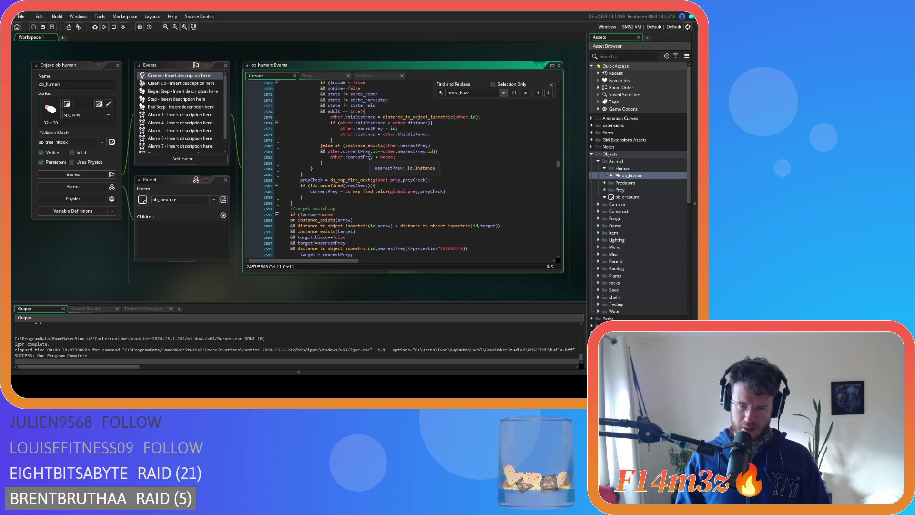
pyautogui.scroll(-4, 366, 157)
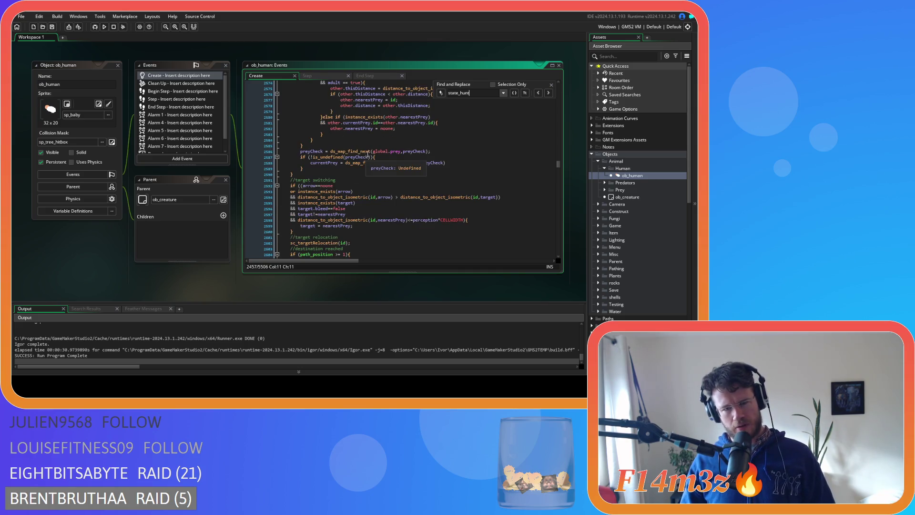
pyautogui.scroll(20, 370, 157)
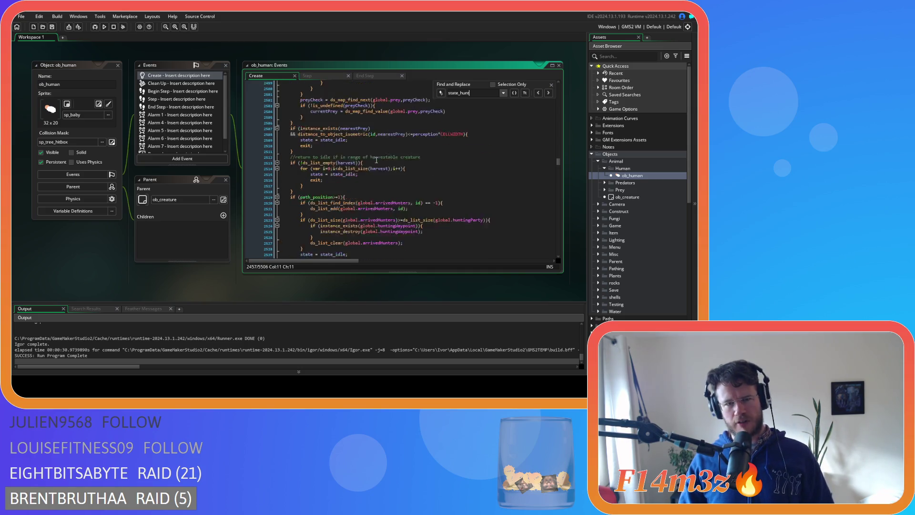
pyautogui.scroll(-15, 377, 161)
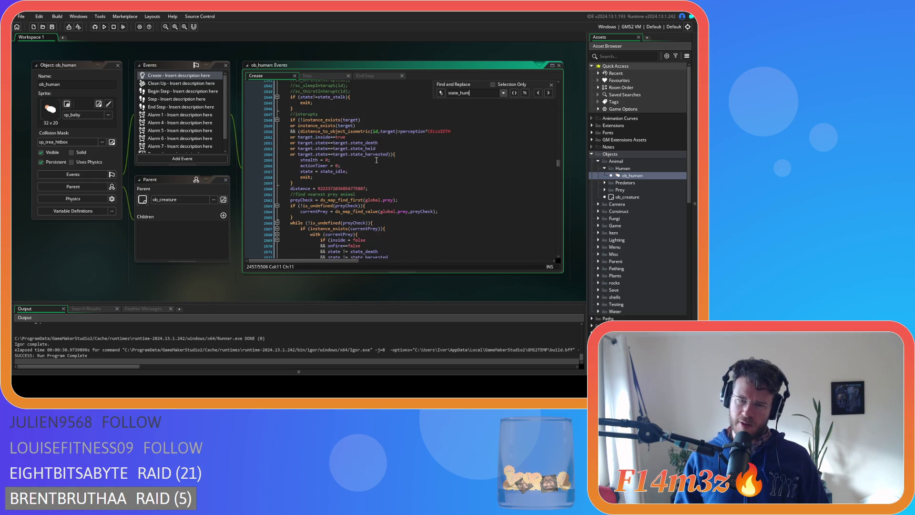
pyautogui.scroll(-9, 378, 161)
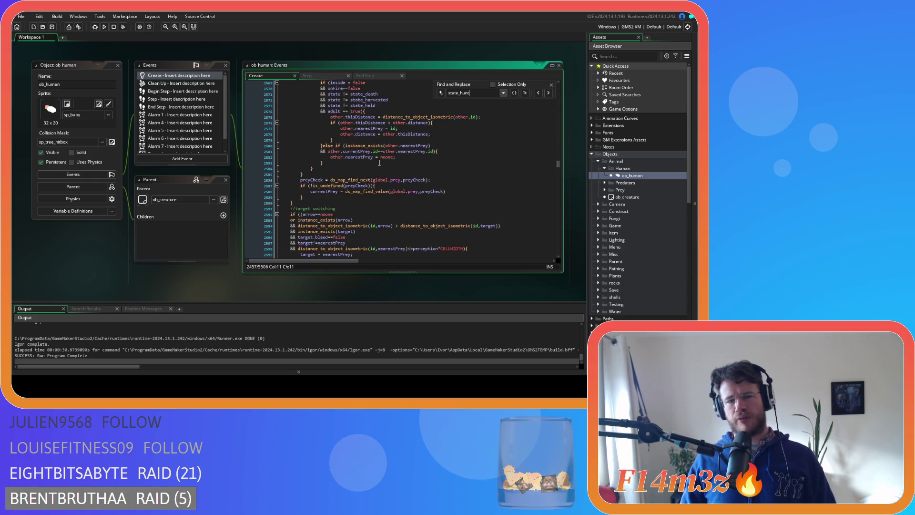
pyautogui.scroll(-8, 384, 172)
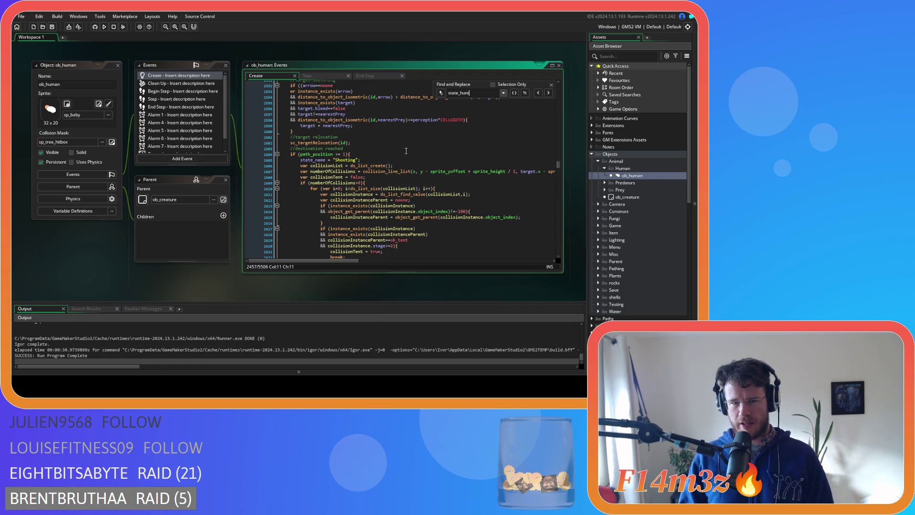
pyautogui.scroll(-5, 406, 151)
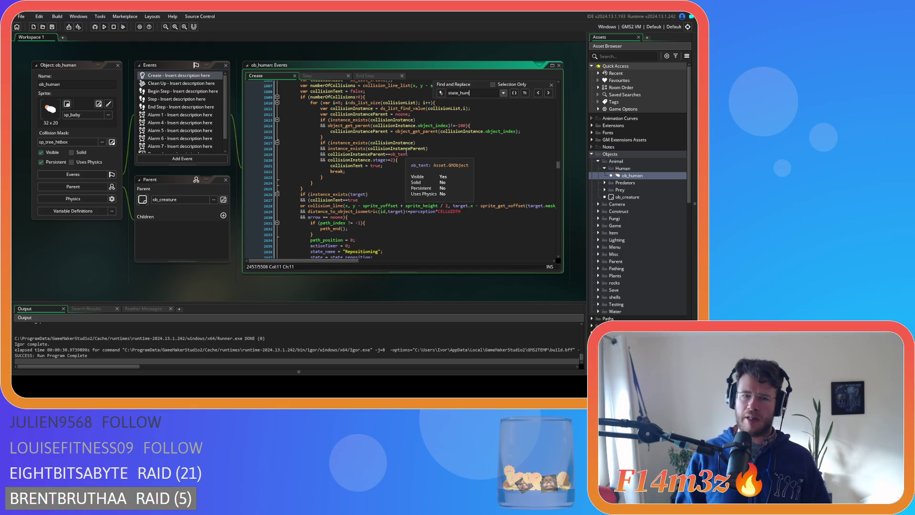
pyautogui.scroll(-4, 406, 151)
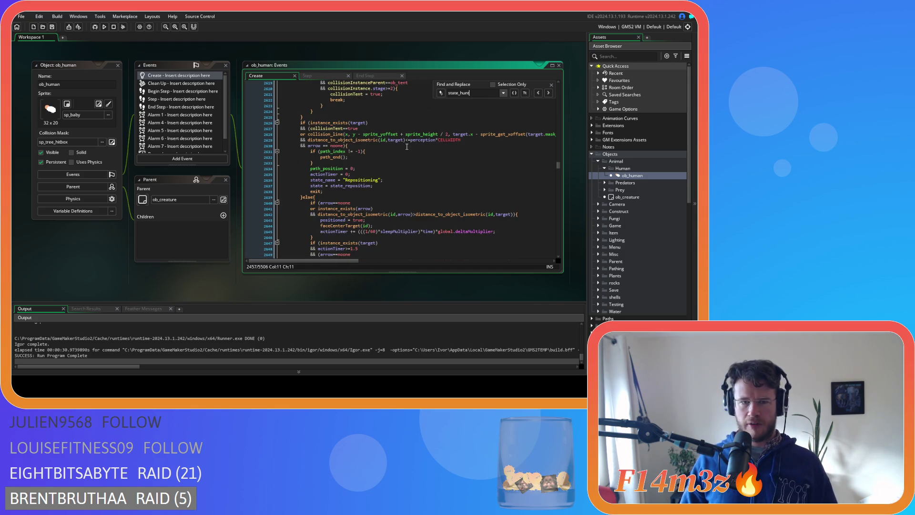
pyautogui.scroll(1, 406, 151)
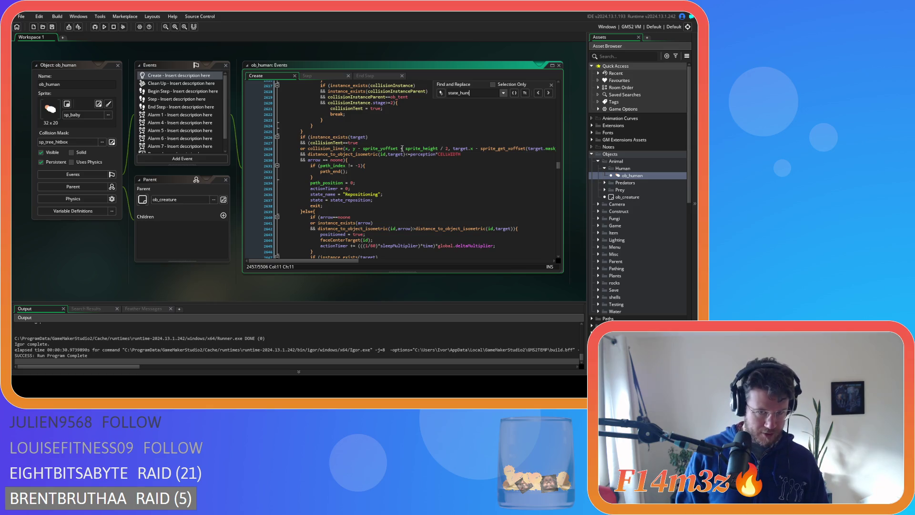
pyautogui.scroll(9, 405, 149)
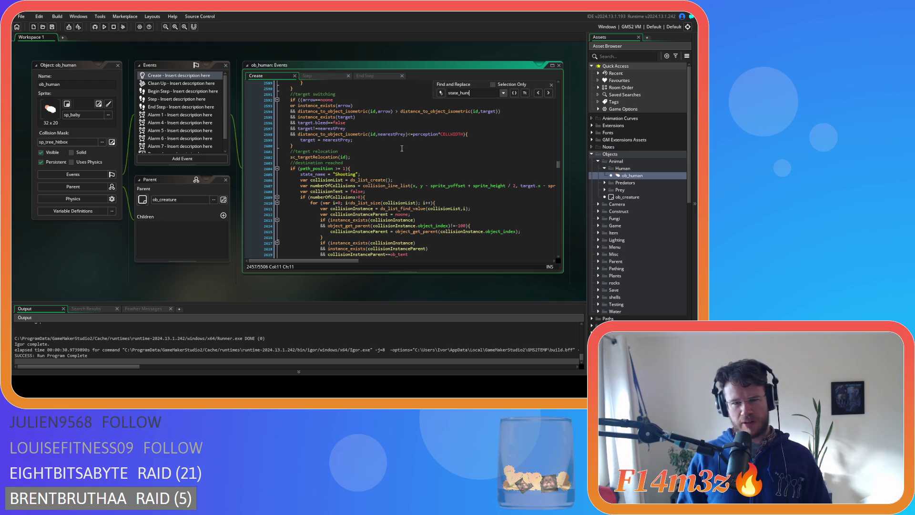
pyautogui.scroll(-20, 402, 148)
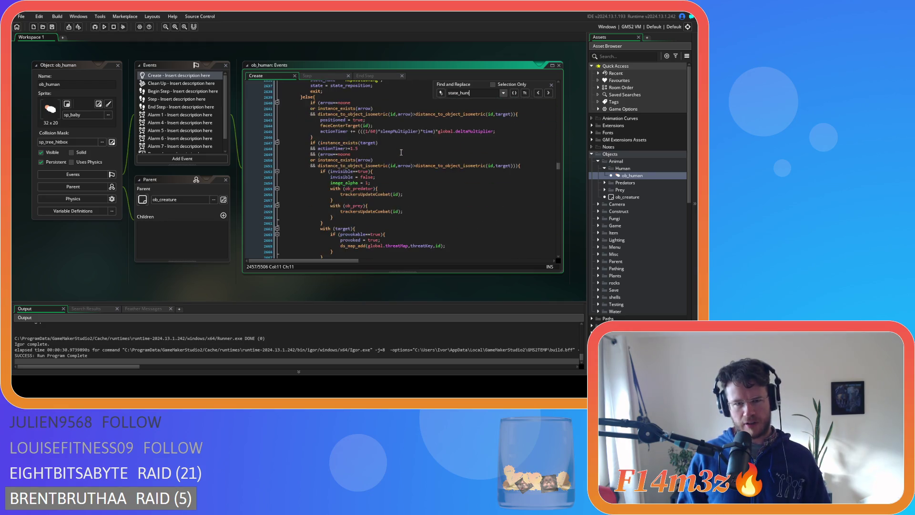
pyautogui.scroll(-9, 402, 155)
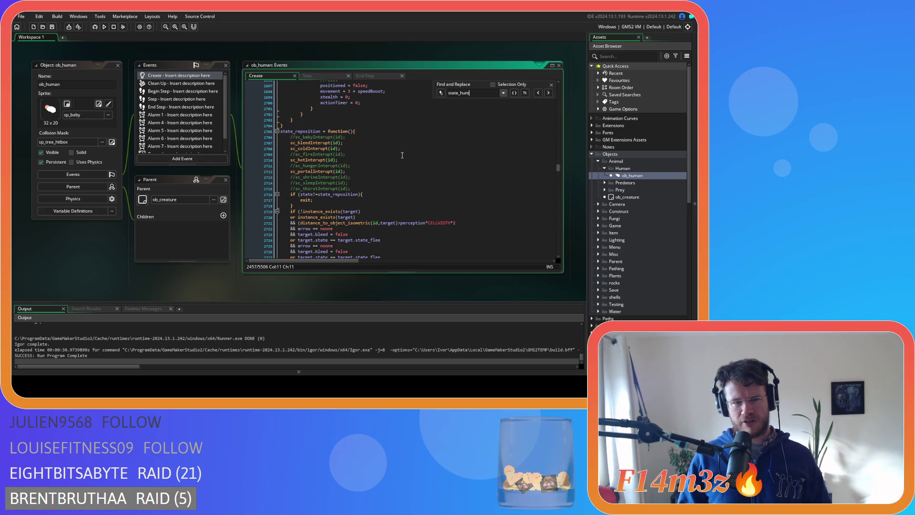
pyautogui.scroll(-16, 398, 157)
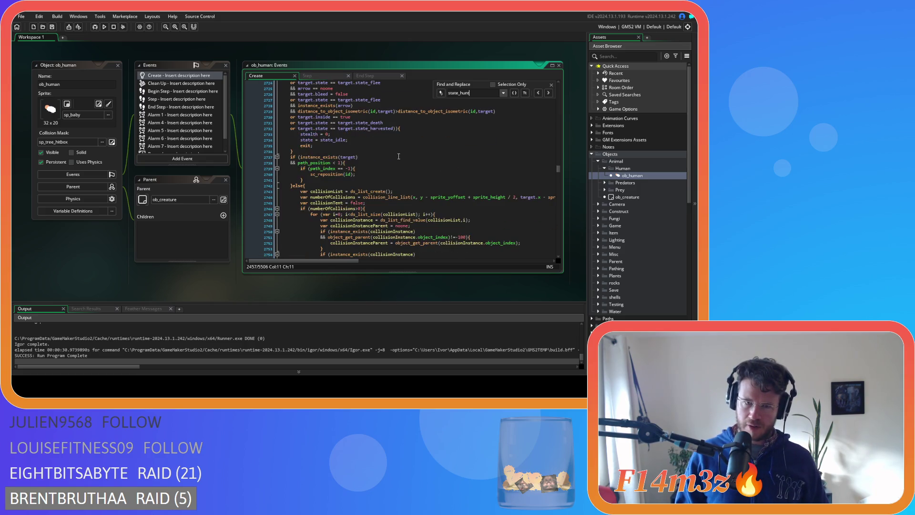
pyautogui.scroll(-4, 399, 157)
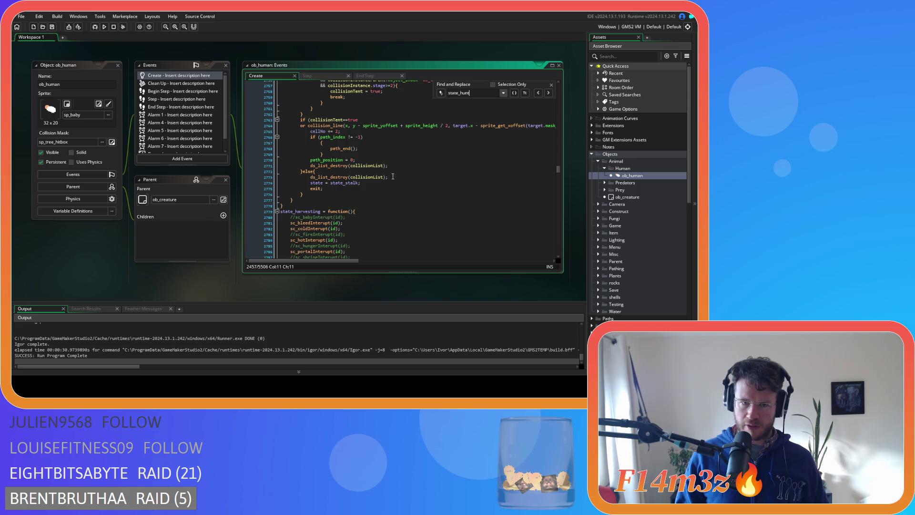
pyautogui.click(376, 184)
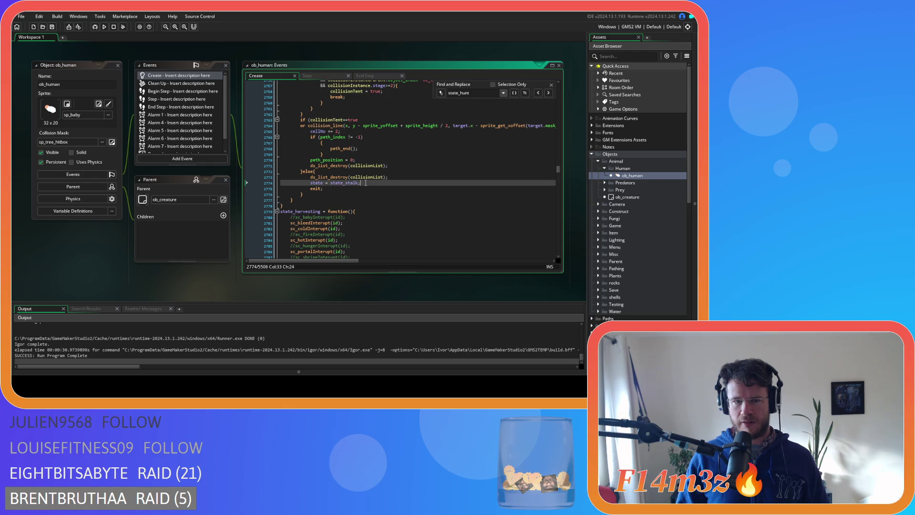
pyautogui.scroll(20, 365, 182)
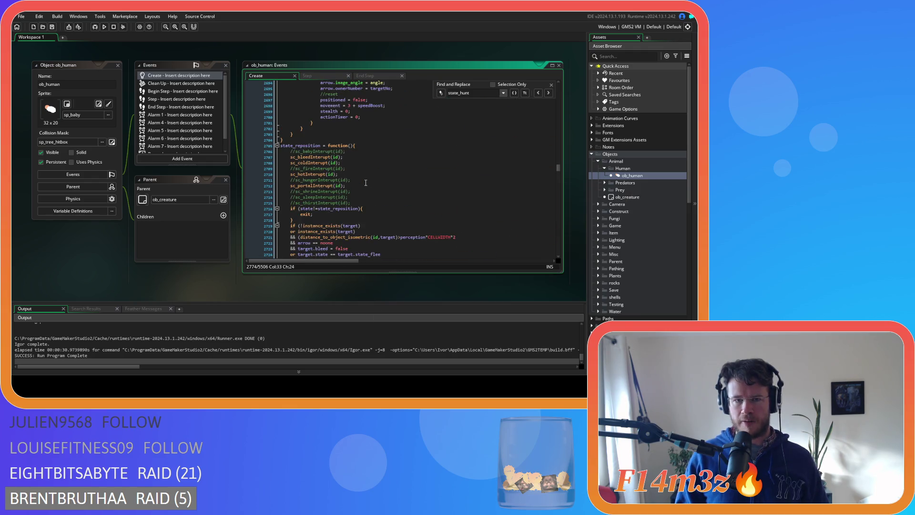
pyautogui.scroll(19, 365, 183)
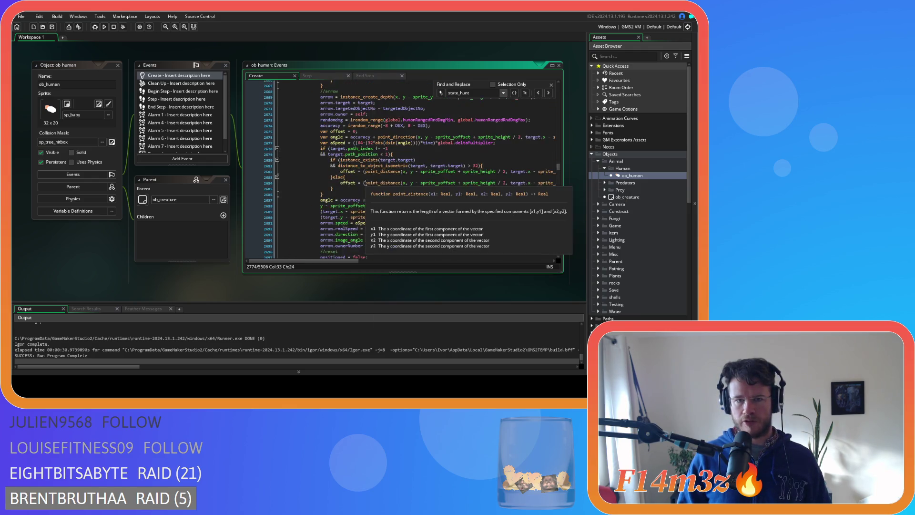
pyautogui.scroll(6, 372, 183)
pyautogui.click(372, 182)
pyautogui.hotkey('shift', 'Home')
pyautogui.hotkey('ctrl', 'c')
pyautogui.scroll(-20, 372, 183)
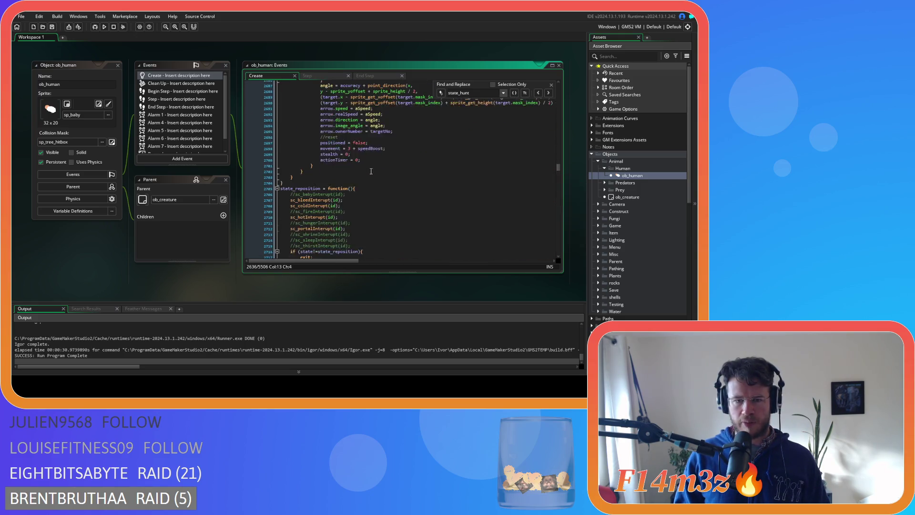
pyautogui.scroll(-8, 359, 173)
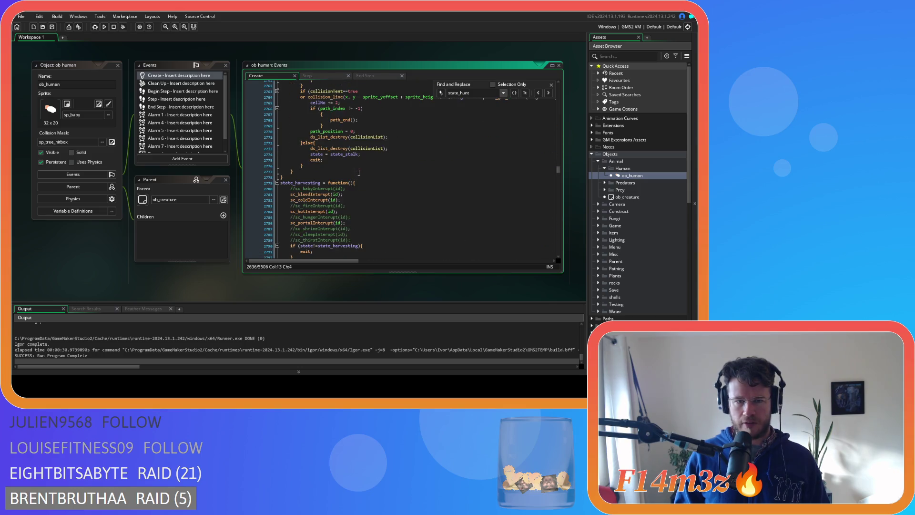
# - Insert state_name = "Stalking" after the ds_list_destroy line before state_stalk, and save
pyautogui.click(396, 150)
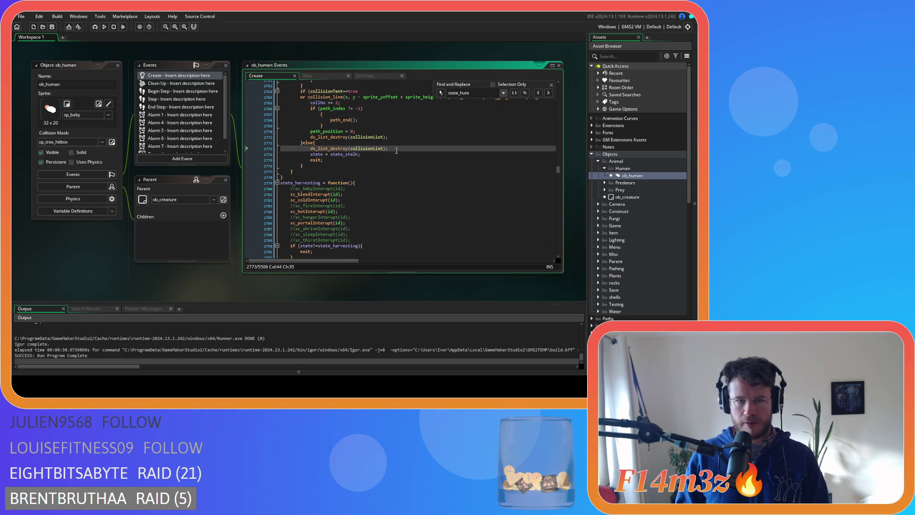
pyautogui.press('Return')
pyautogui.hotkey('ctrl', 'v')
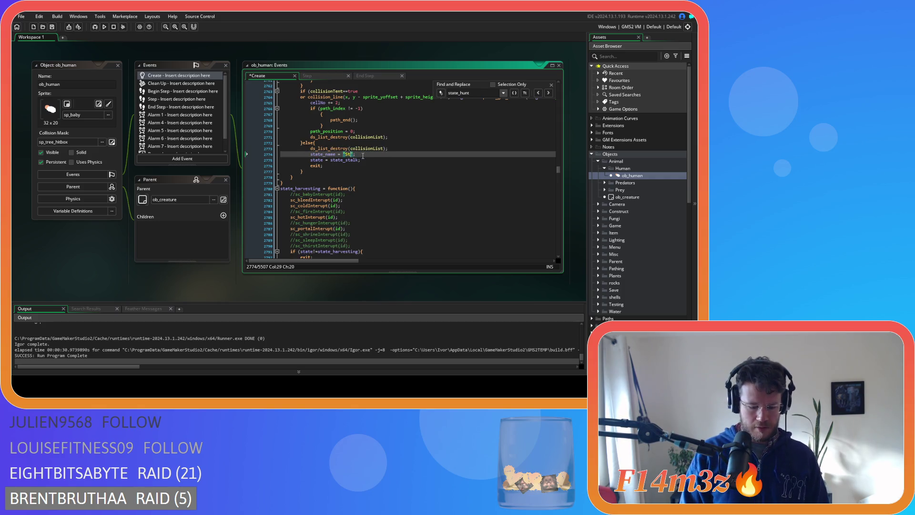
pyautogui.press('Down')
pyautogui.hotkey('ctrl', 's')
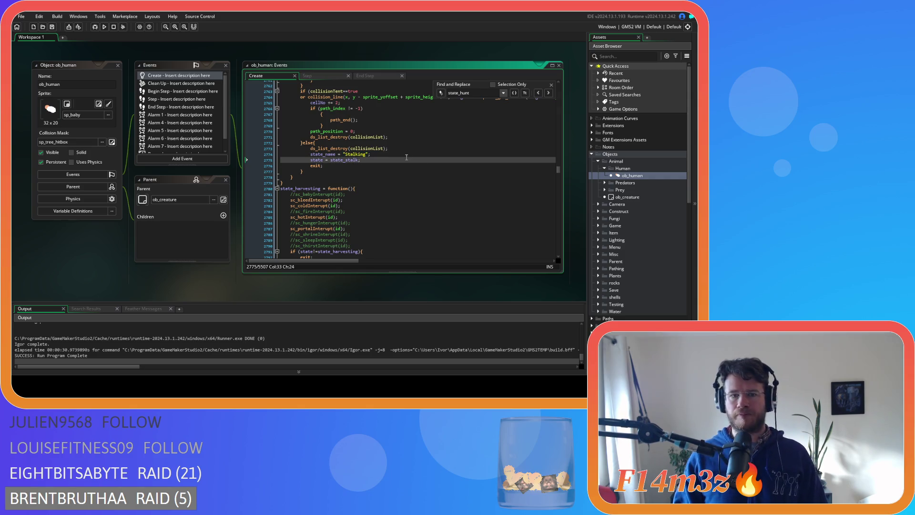
pyautogui.scroll(10, 401, 161)
pyautogui.scroll(20, 401, 161)
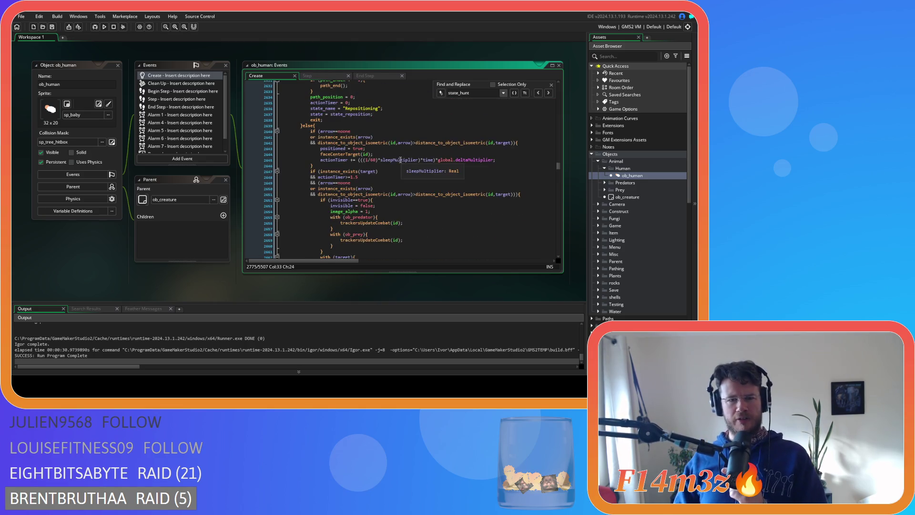
pyautogui.scroll(2, 375, 126)
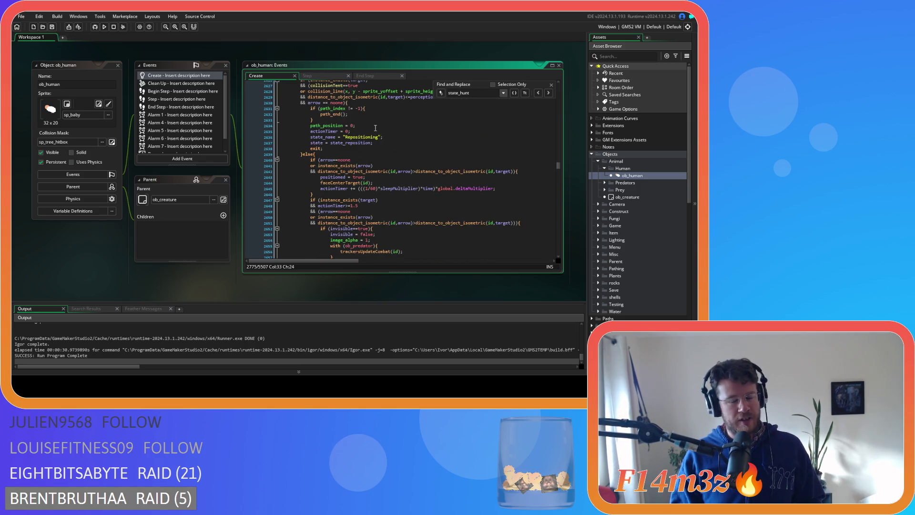
pyautogui.scroll(8, 377, 135)
pyautogui.scroll(-17, 391, 143)
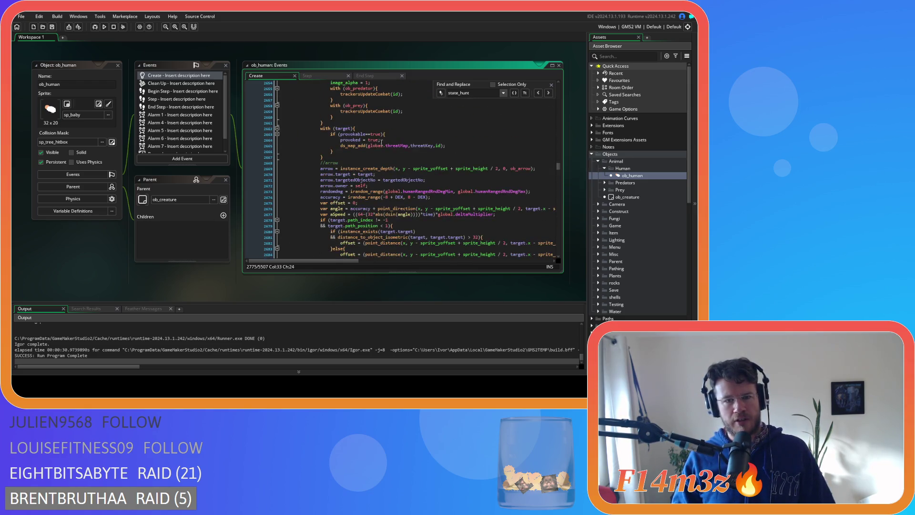
pyautogui.scroll(19, 382, 147)
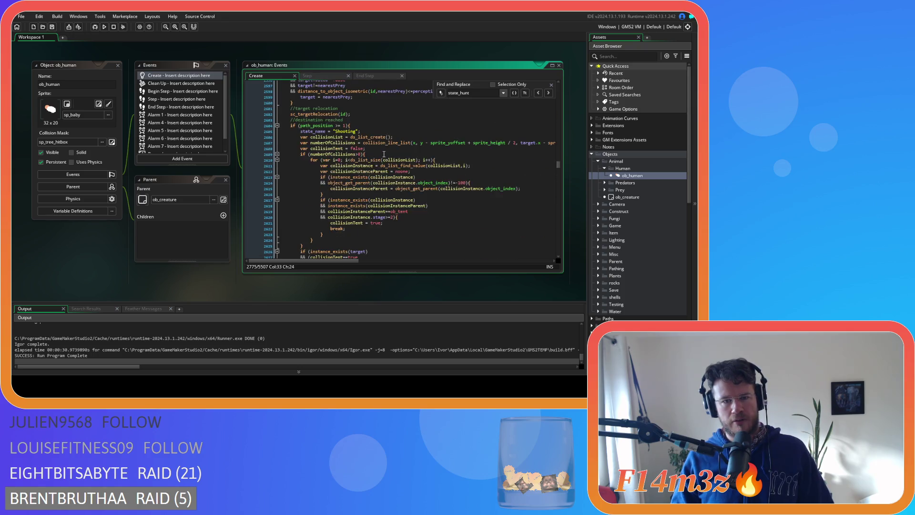
# - Select the Shooting line and place the cursor in the path_position==1 check
pyautogui.scroll(4, 384, 154)
pyautogui.moveTo(310, 204); pyautogui.dragTo(362, 203)
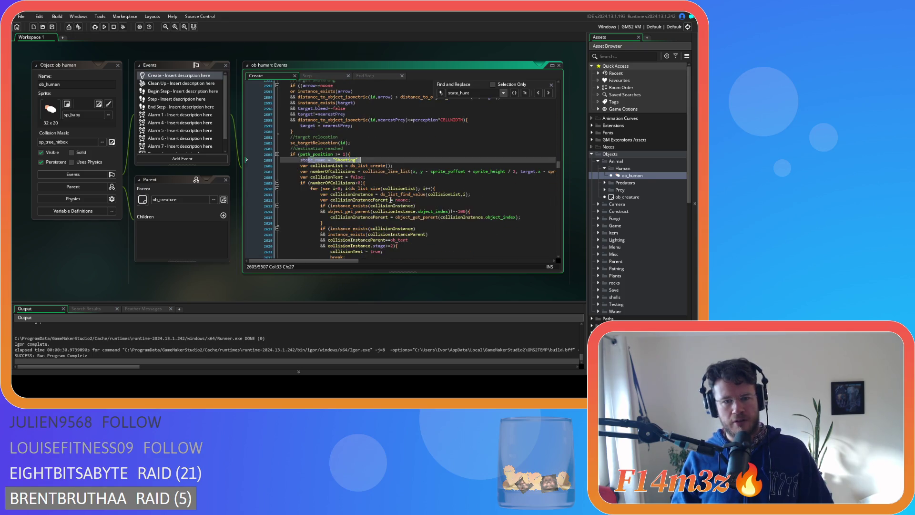
pyautogui.scroll(2, 382, 200)
pyautogui.scroll(-1, 390, 200)
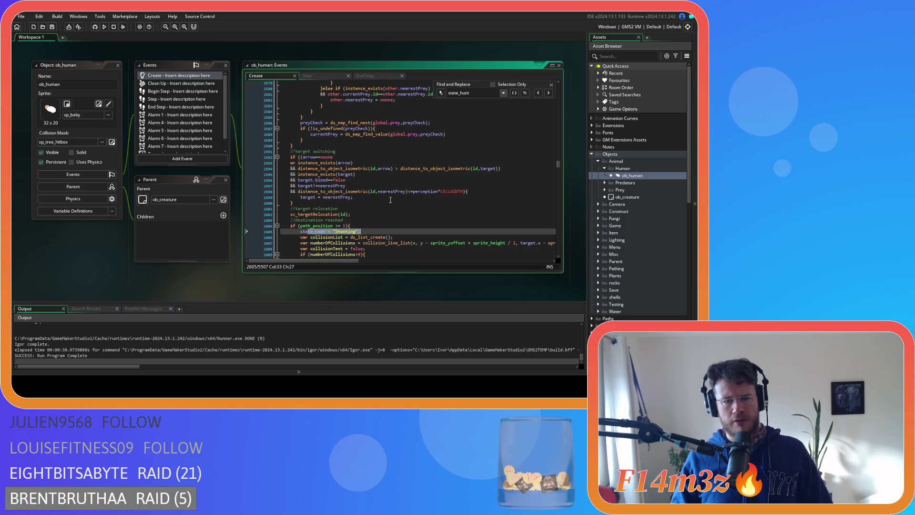
pyautogui.click(336, 225)
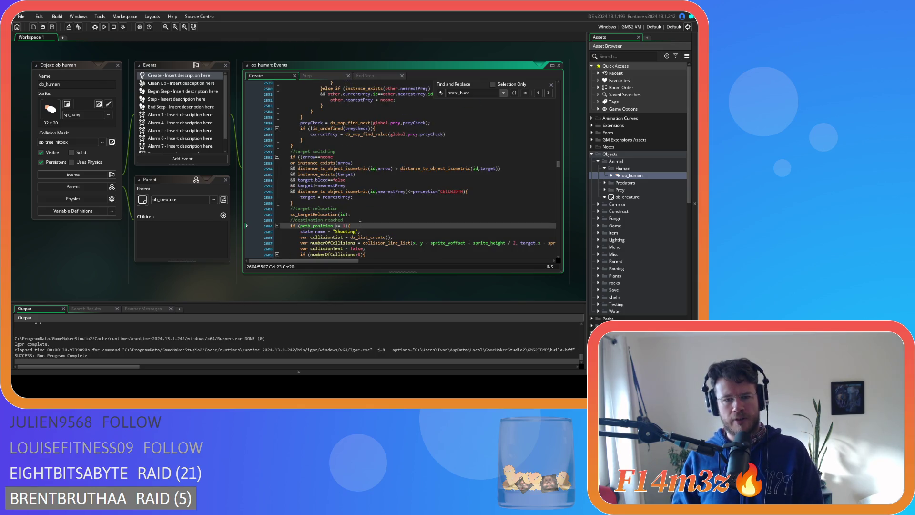
# - Review the surrounding hunt code and open the sc_targetRelocation script definition
pyautogui.scroll(4, 360, 223)
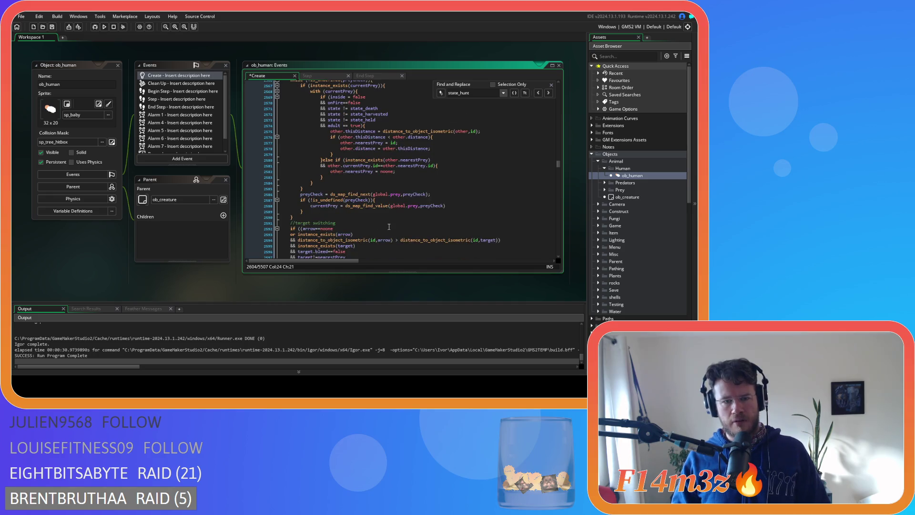
pyautogui.scroll(7, 371, 225)
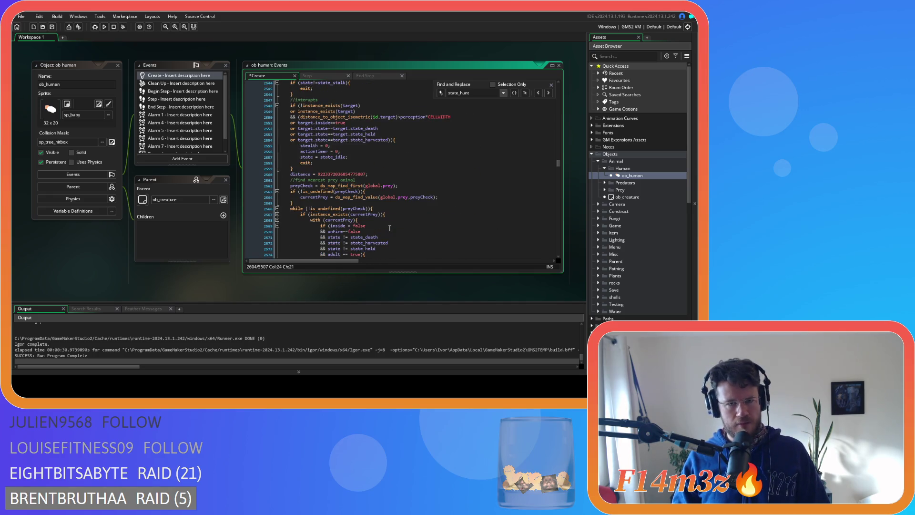
pyautogui.scroll(2, 390, 228)
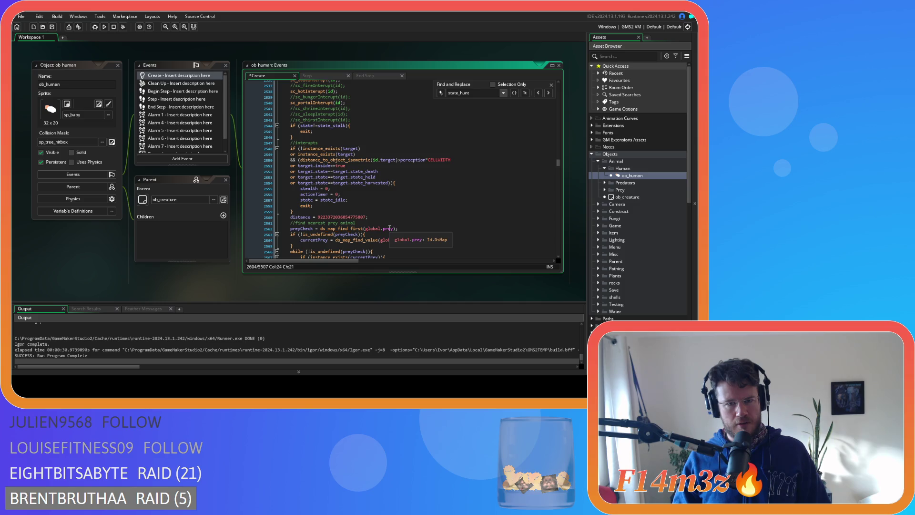
pyautogui.scroll(3, 390, 228)
pyautogui.scroll(-8, 389, 229)
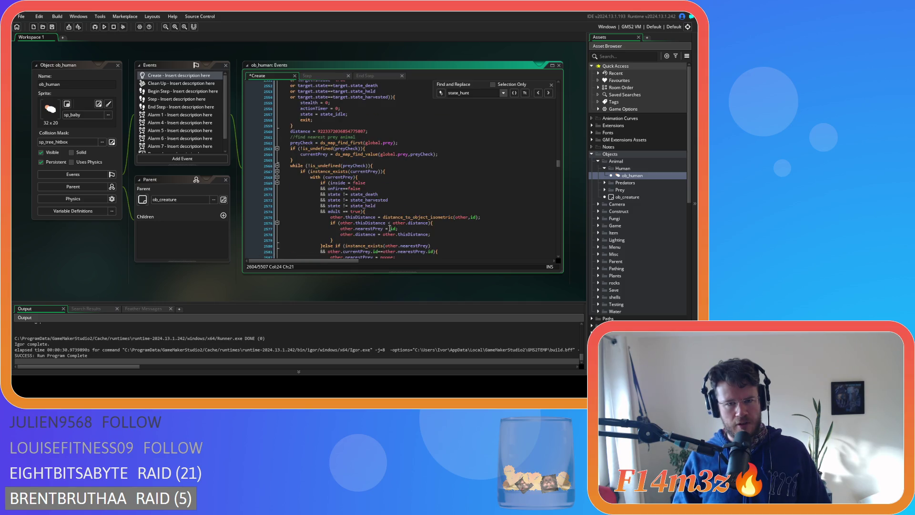
pyautogui.scroll(-20, 389, 229)
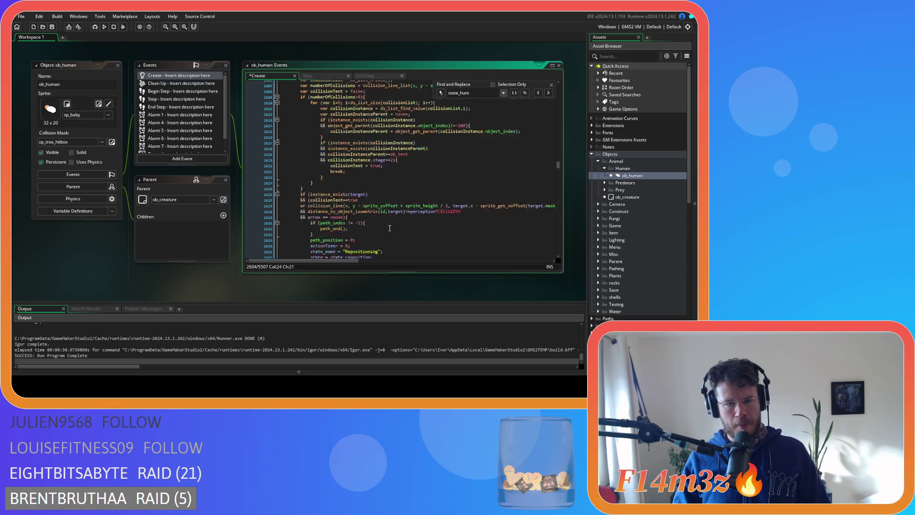
pyautogui.scroll(-9, 390, 228)
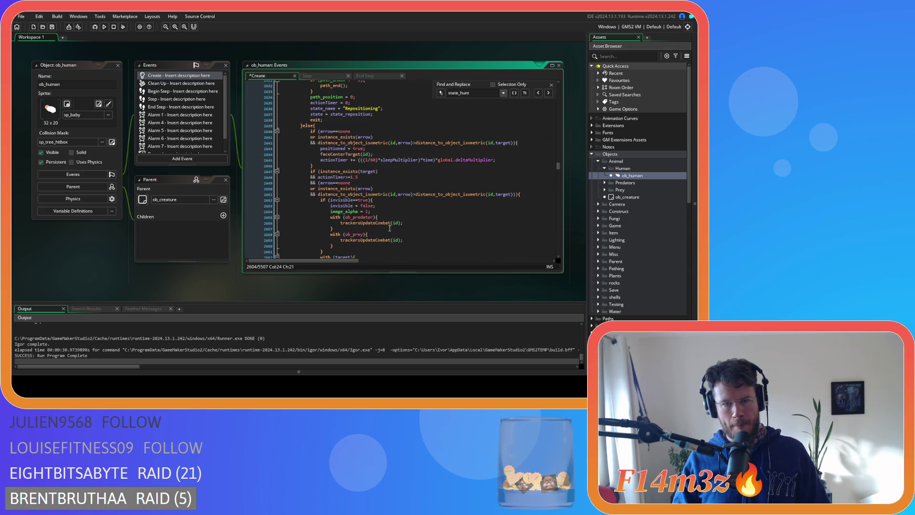
pyautogui.scroll(-10, 389, 228)
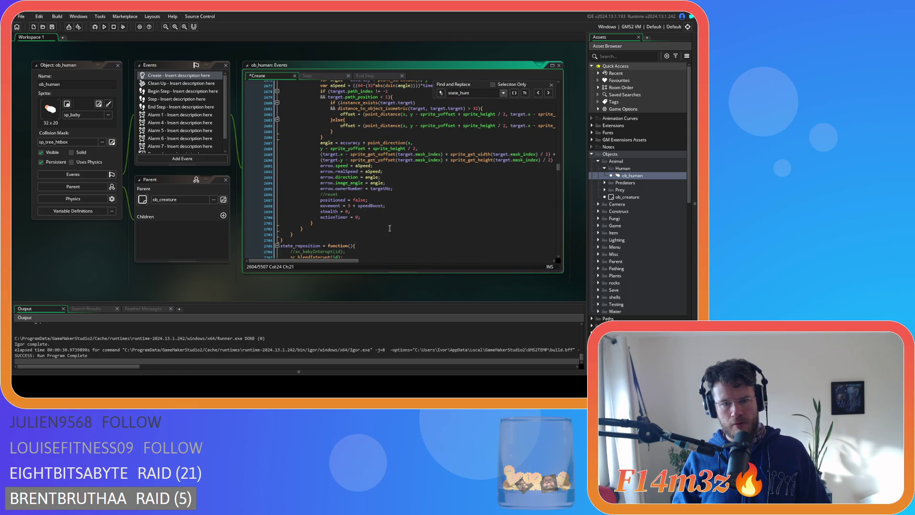
pyautogui.scroll(6, 389, 229)
pyautogui.scroll(-7, 390, 228)
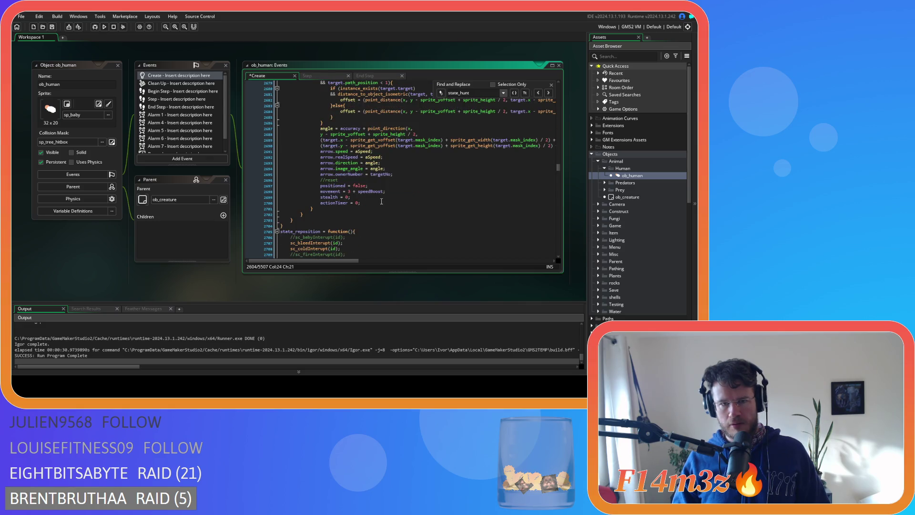
pyautogui.scroll(7, 381, 203)
pyautogui.scroll(7, 381, 202)
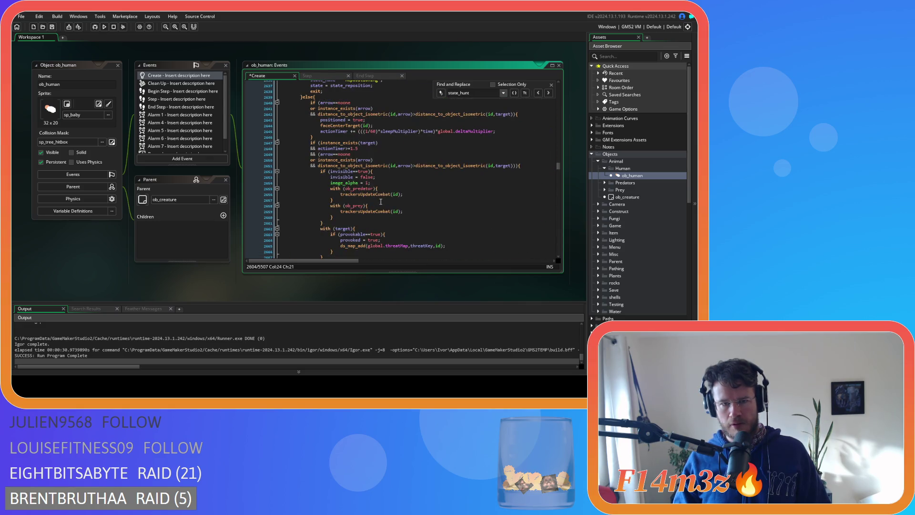
pyautogui.scroll(5, 401, 199)
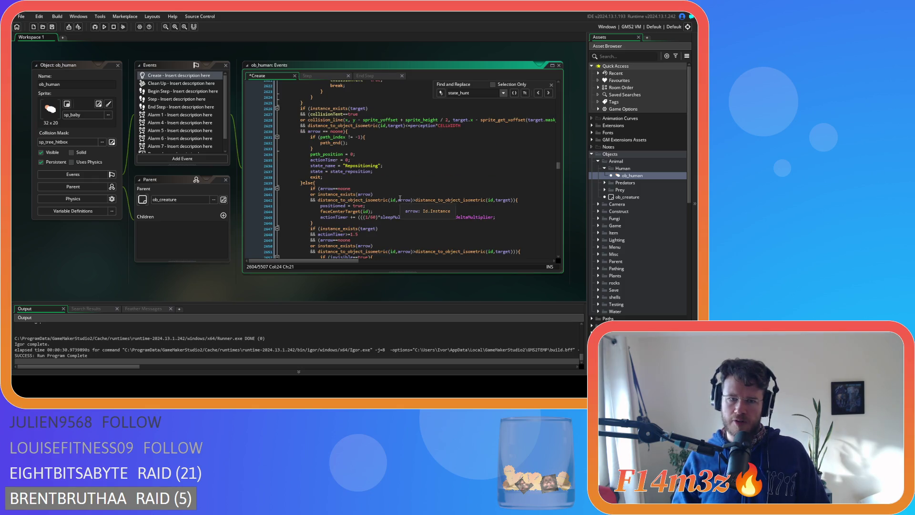
pyautogui.scroll(3, 401, 200)
pyautogui.click(362, 191)
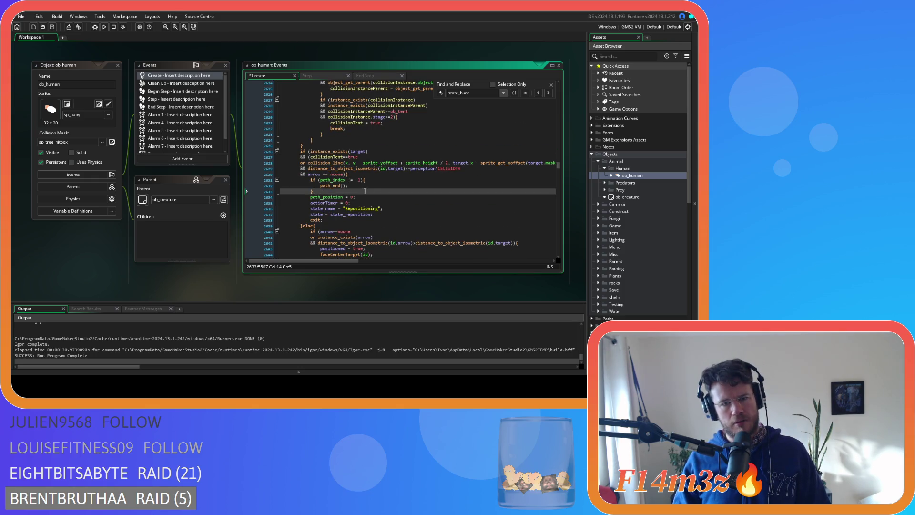
pyautogui.scroll(9, 376, 191)
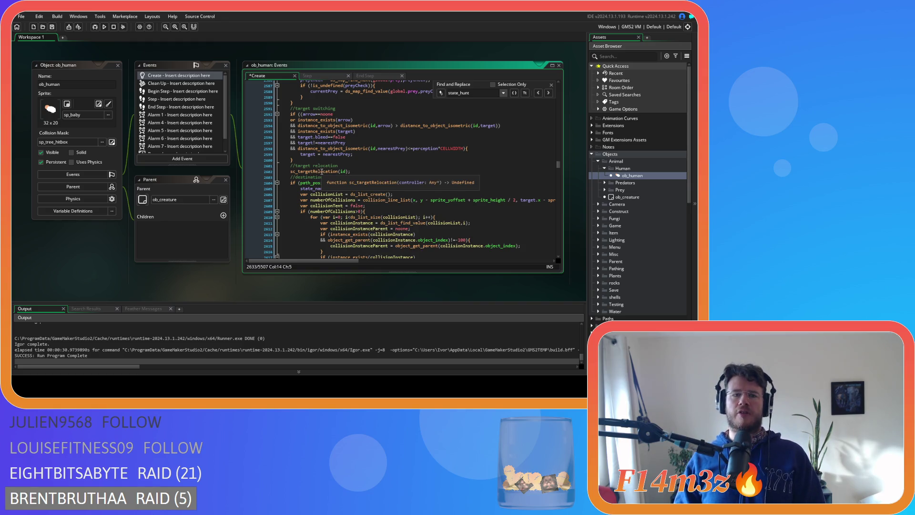
pyautogui.middleClick(322, 171)
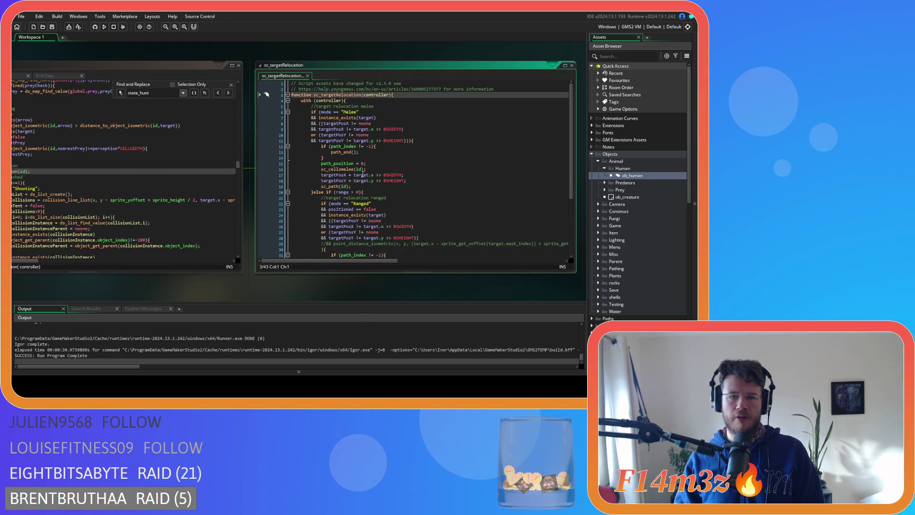
pyautogui.scroll(-5, 565, 163)
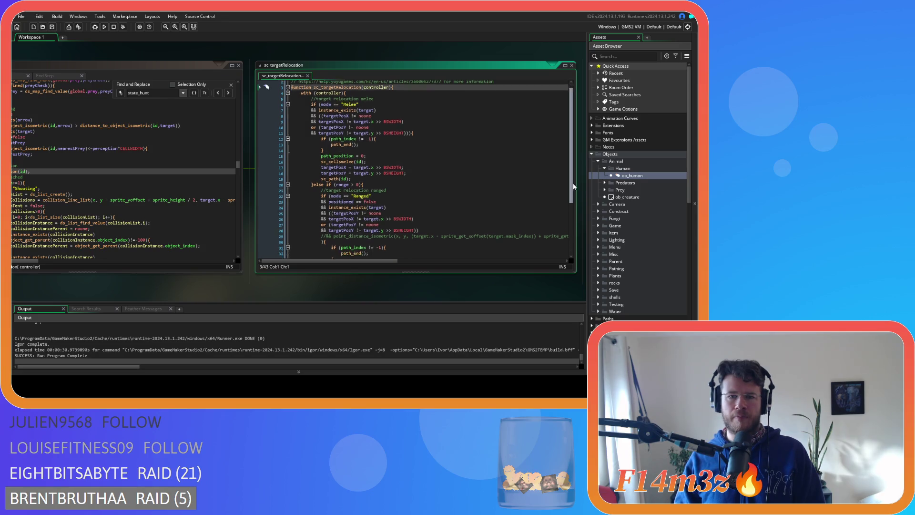
pyautogui.scroll(5, 567, 138)
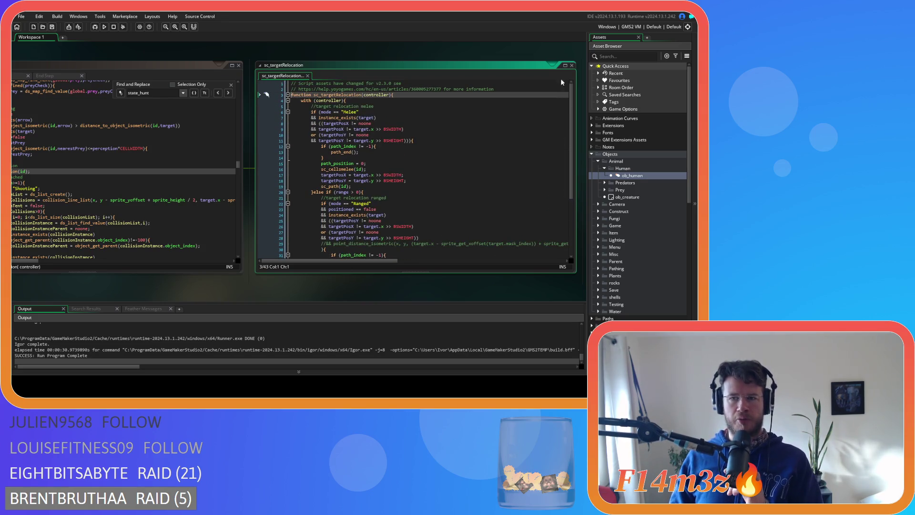
pyautogui.click(570, 67)
pyautogui.click(571, 67)
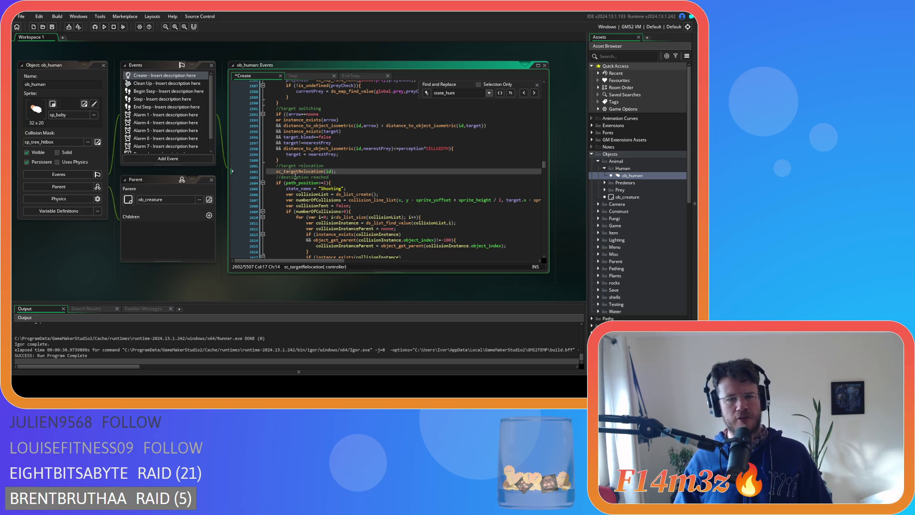
pyautogui.scroll(3, 298, 171)
pyautogui.scroll(-4, 334, 186)
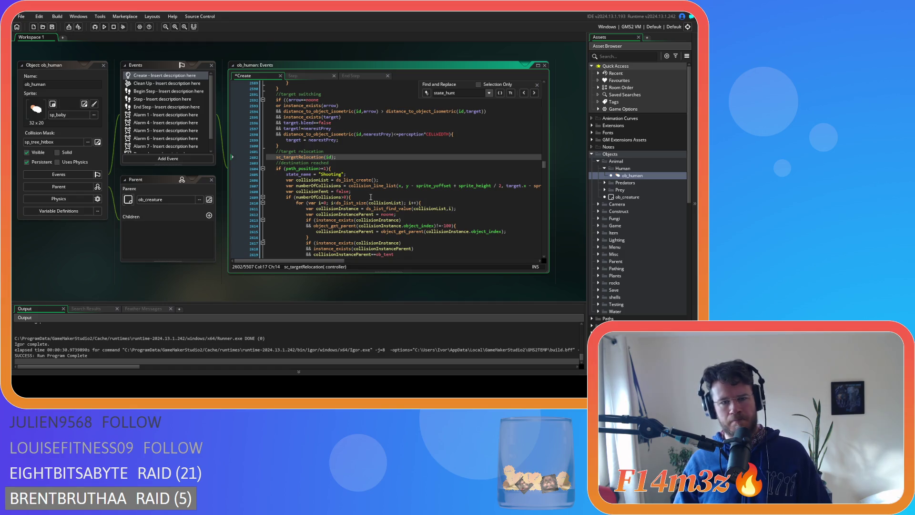
pyautogui.scroll(3, 372, 199)
pyautogui.scroll(5, 372, 199)
pyautogui.scroll(-5, 372, 200)
pyautogui.scroll(17, 372, 200)
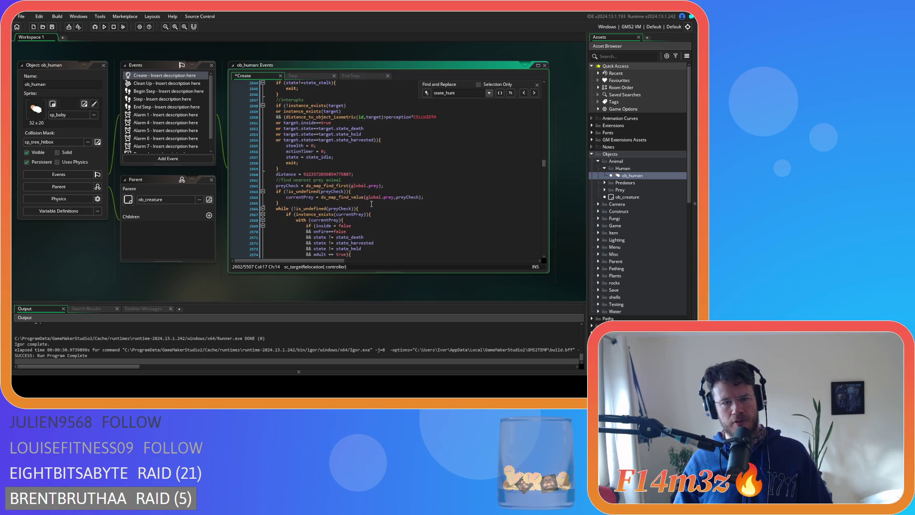
pyautogui.scroll(-9, 371, 205)
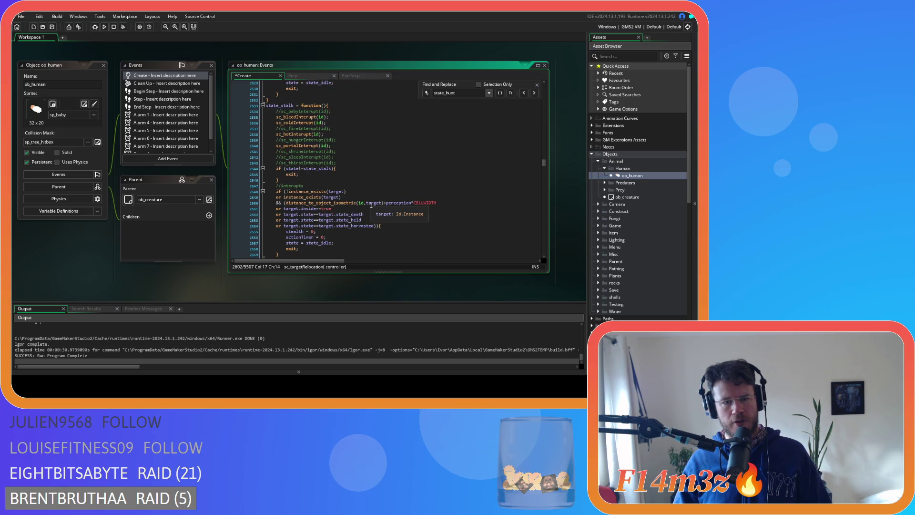
pyautogui.scroll(-7, 371, 205)
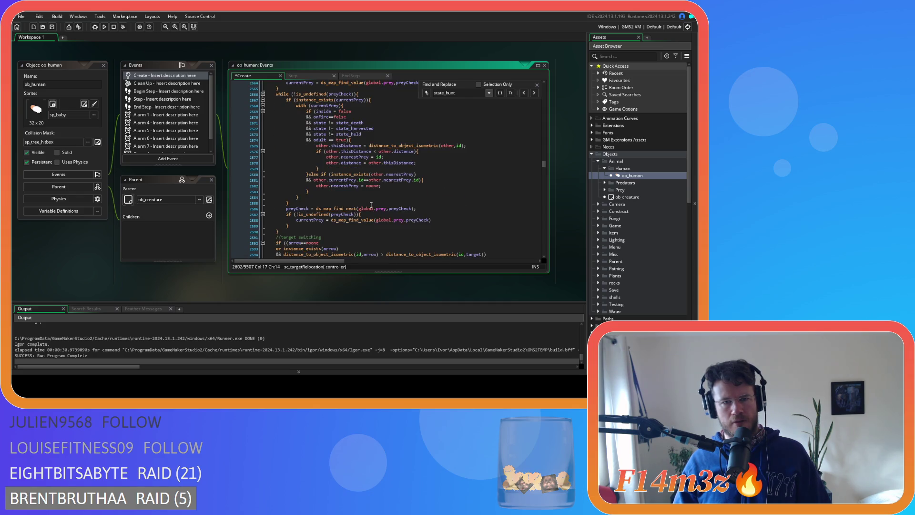
pyautogui.scroll(-6, 370, 205)
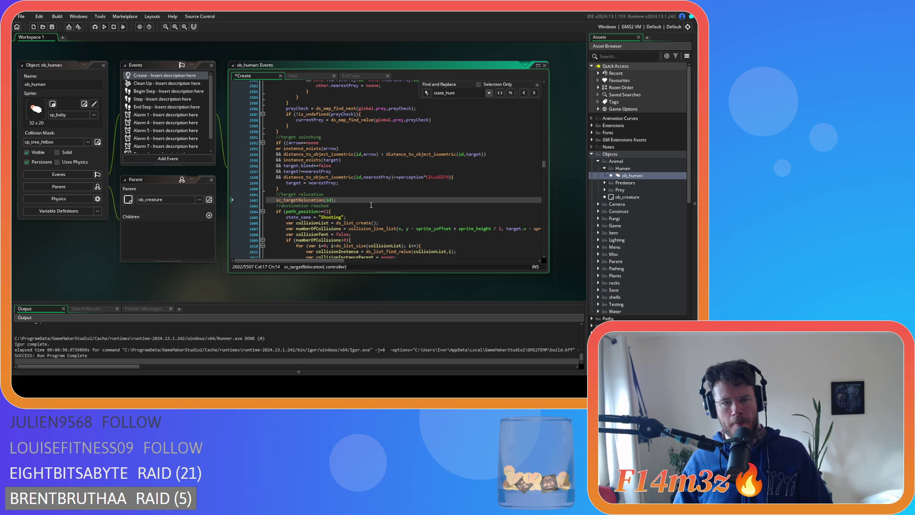
pyautogui.scroll(-2, 371, 205)
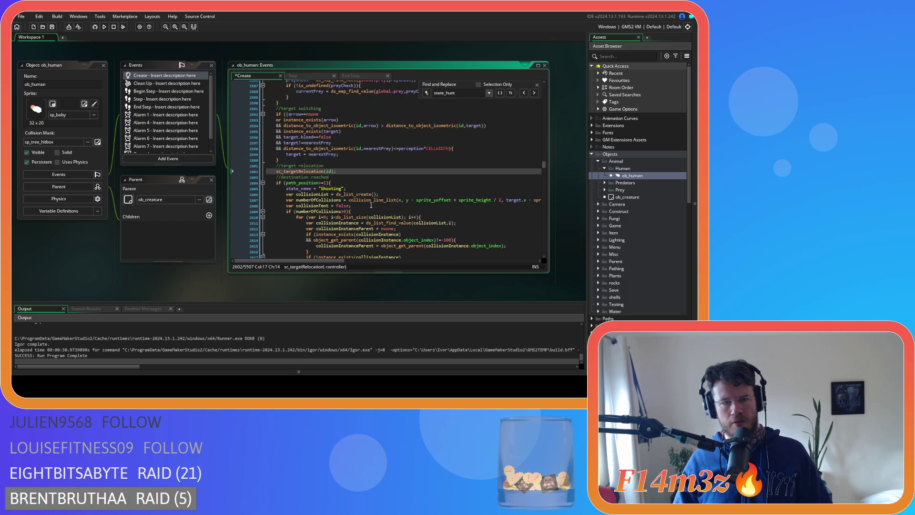
pyautogui.scroll(-3, 371, 205)
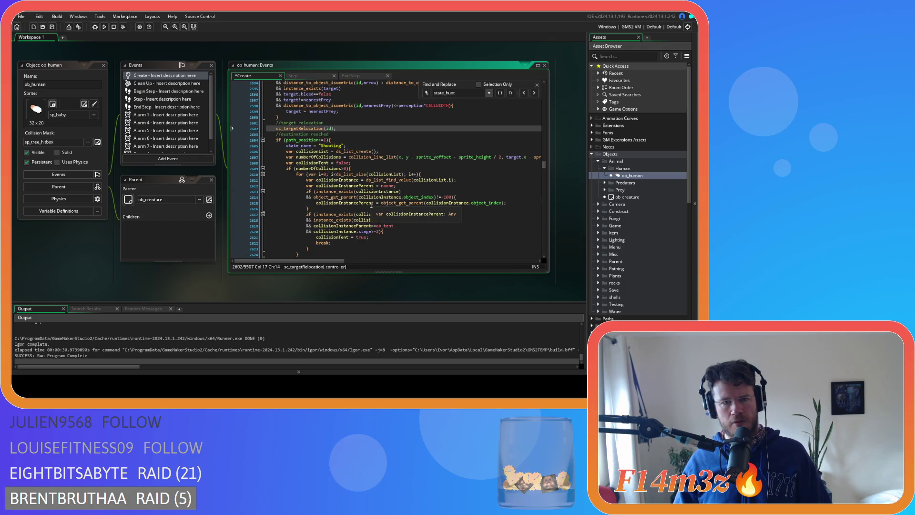
pyautogui.scroll(-3, 371, 205)
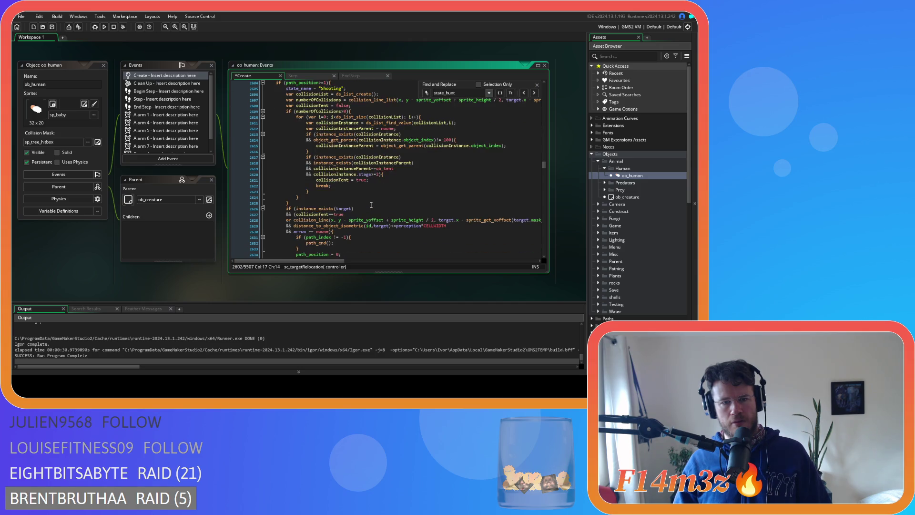
pyautogui.scroll(1, 371, 205)
pyautogui.click(337, 97)
pyautogui.scroll(-20, 336, 97)
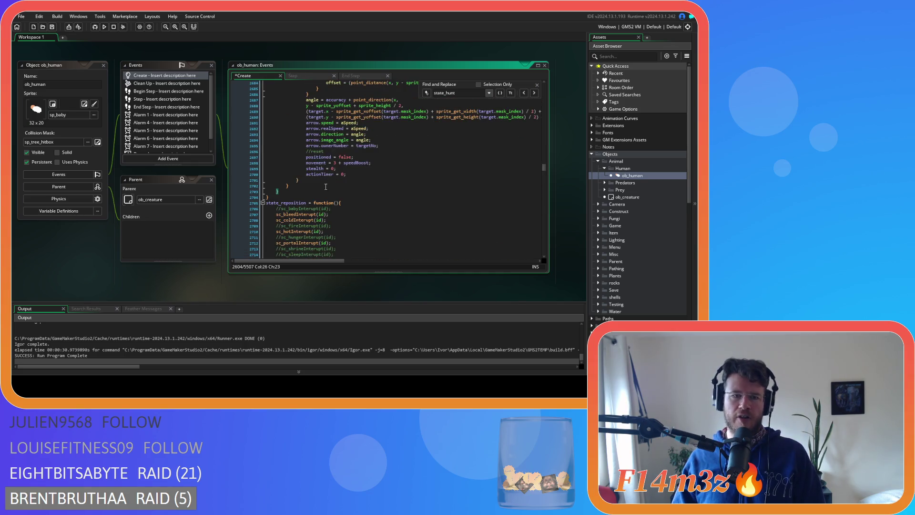
pyautogui.scroll(20, 312, 196)
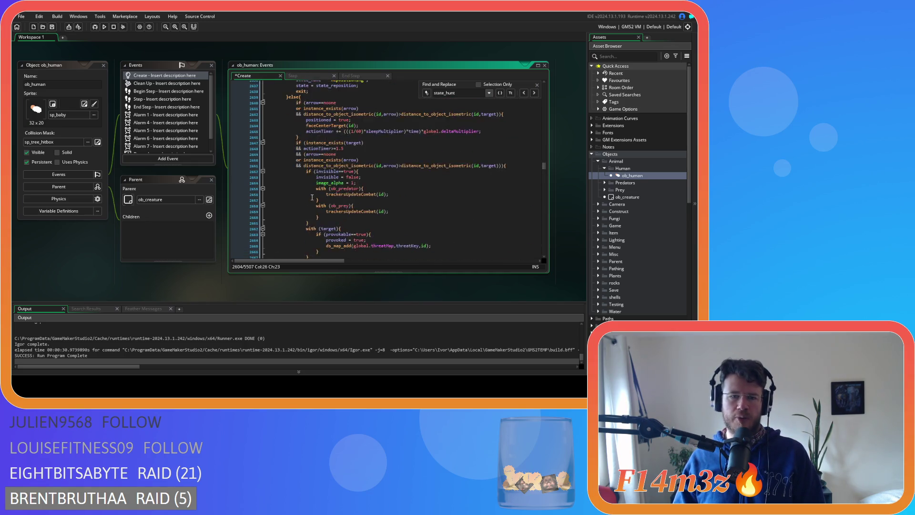
pyautogui.scroll(2, 312, 197)
pyautogui.scroll(8, 318, 208)
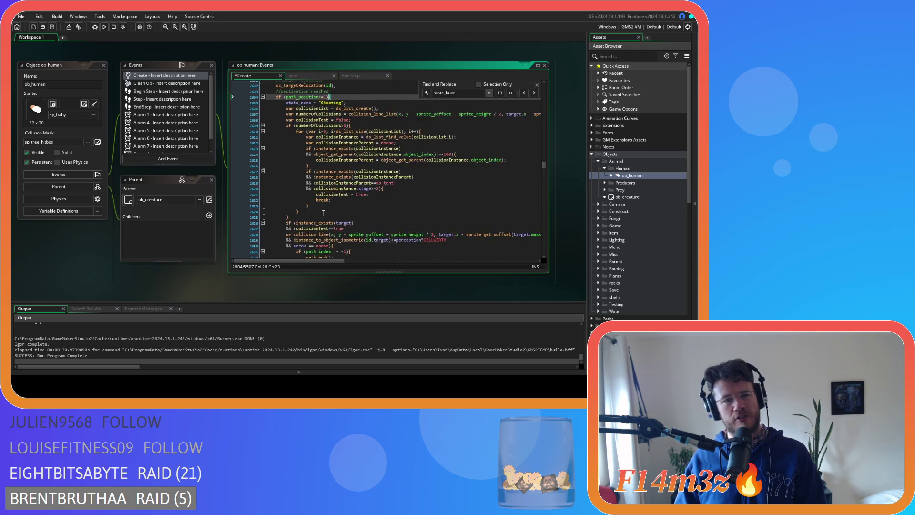
pyautogui.scroll(-5, 326, 215)
pyautogui.scroll(-4, 325, 215)
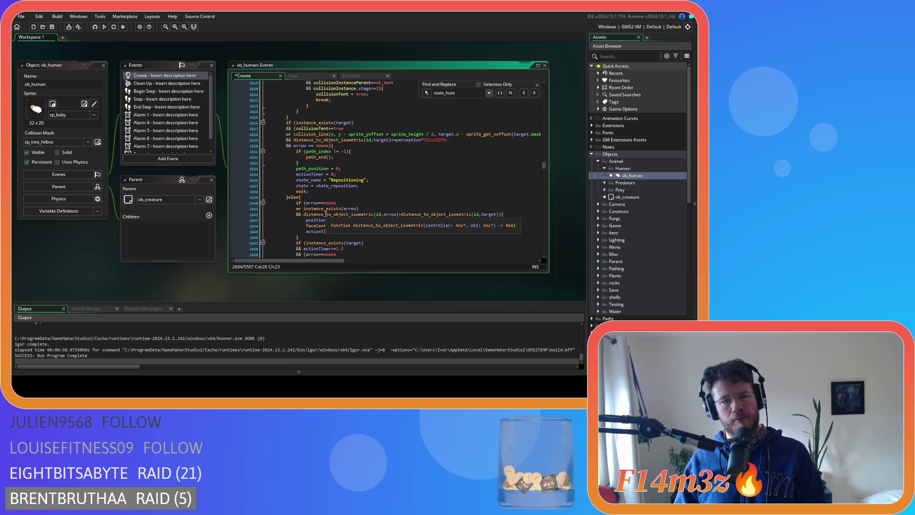
pyautogui.scroll(-9, 326, 214)
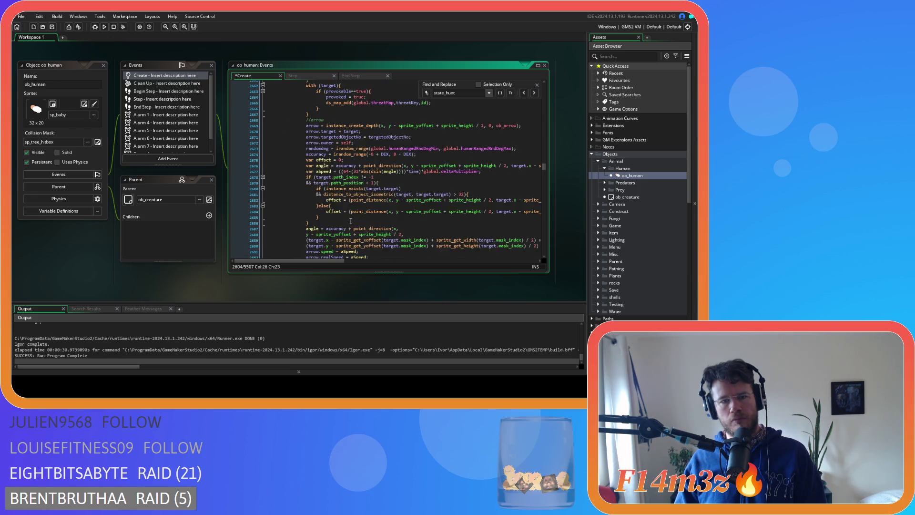
pyautogui.scroll(3, 351, 221)
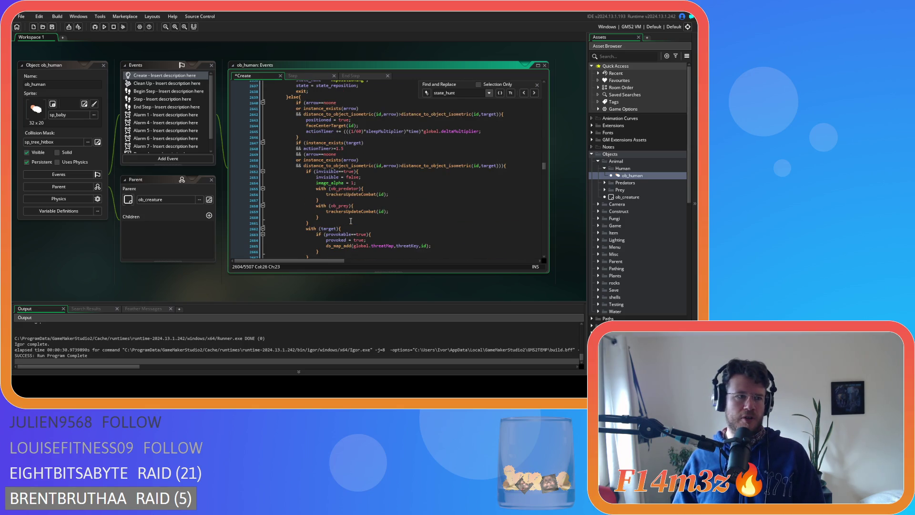
pyautogui.scroll(8, 351, 221)
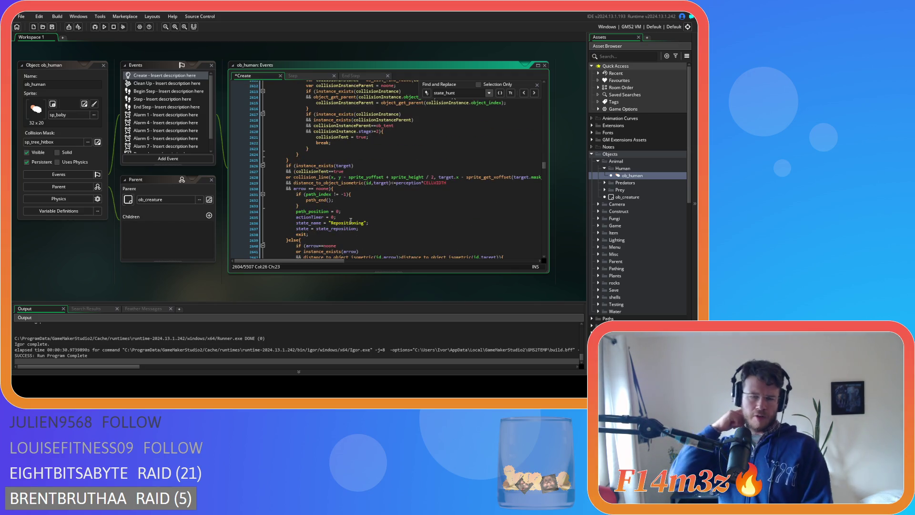
pyautogui.scroll(-3, 351, 221)
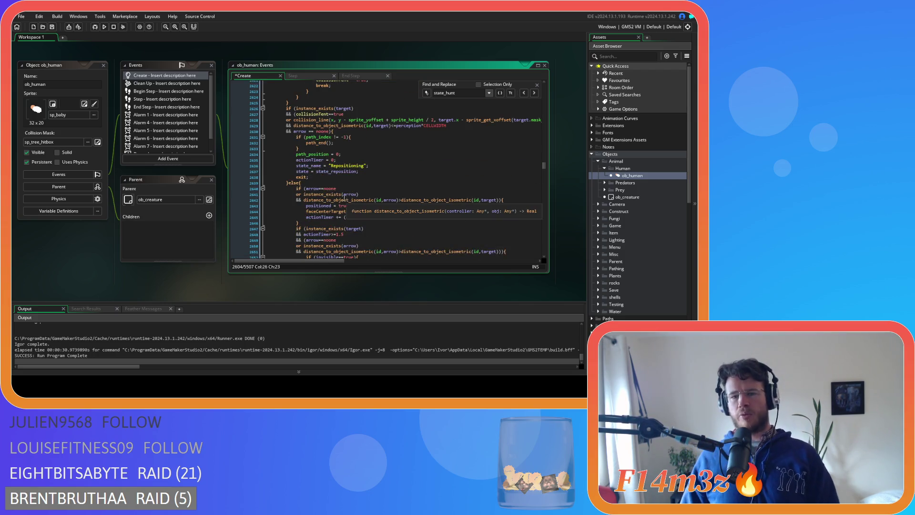
pyautogui.scroll(-20, 342, 196)
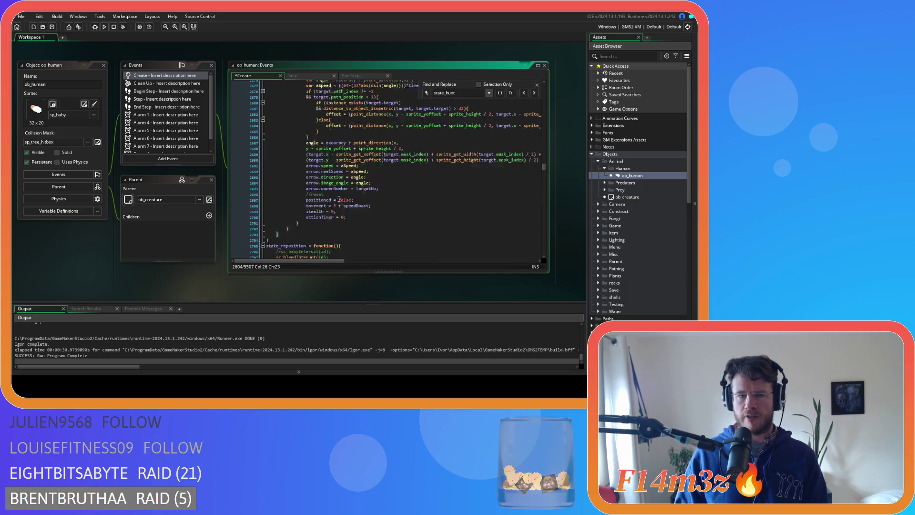
pyautogui.click(297, 178)
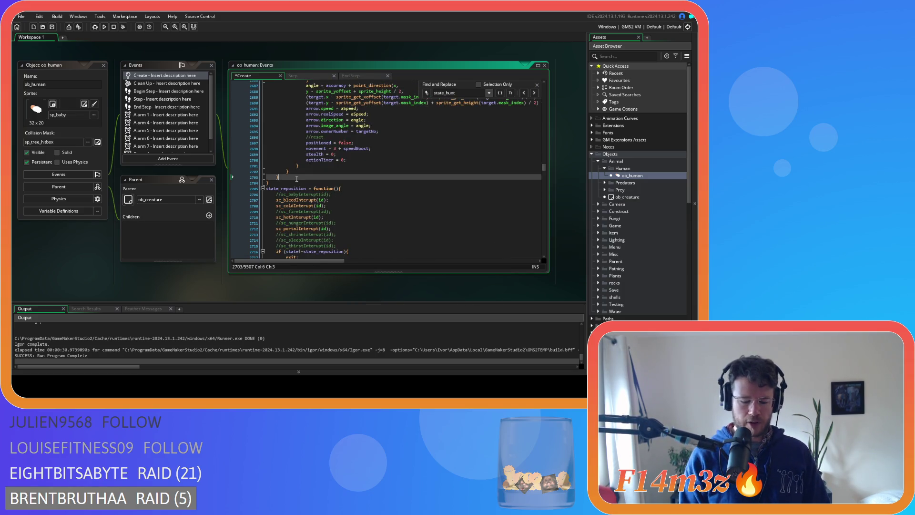
# - Add else{ state_name = "Stalking"; } after the hunt block, save, and close the search
pyautogui.write('else{')
pyautogui.press('Return')
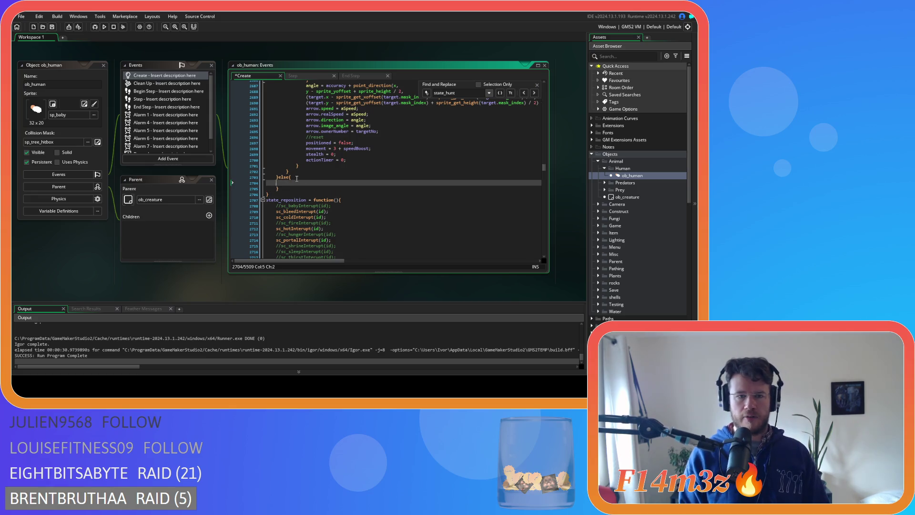
pyautogui.write('state_name = "Repositioning";')
pyautogui.doubleClick(336, 183)
pyautogui.write('Stalking";')
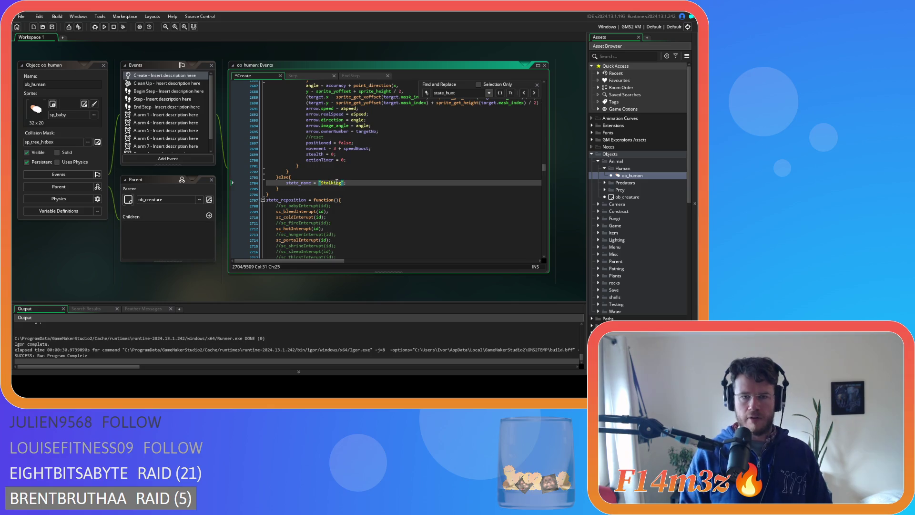
pyautogui.hotkey('ctrl', 's')
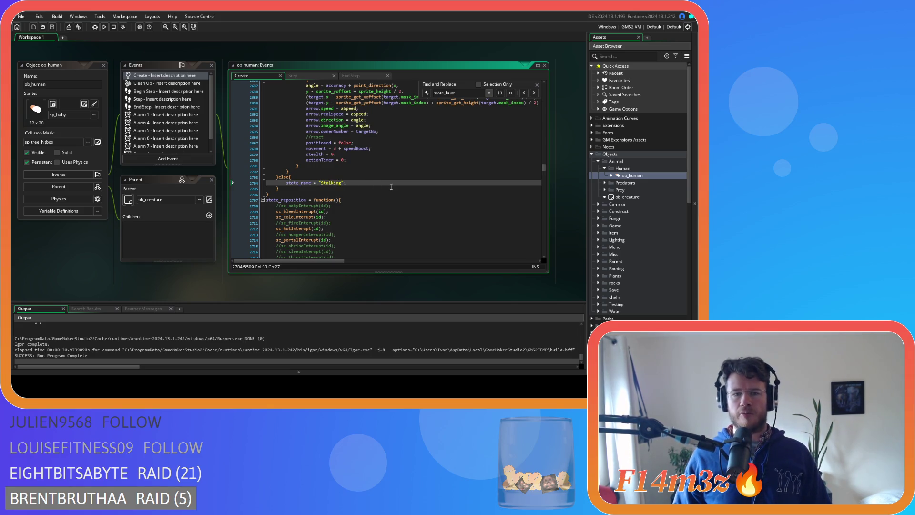
pyautogui.click(538, 84)
pyautogui.click(353, 159)
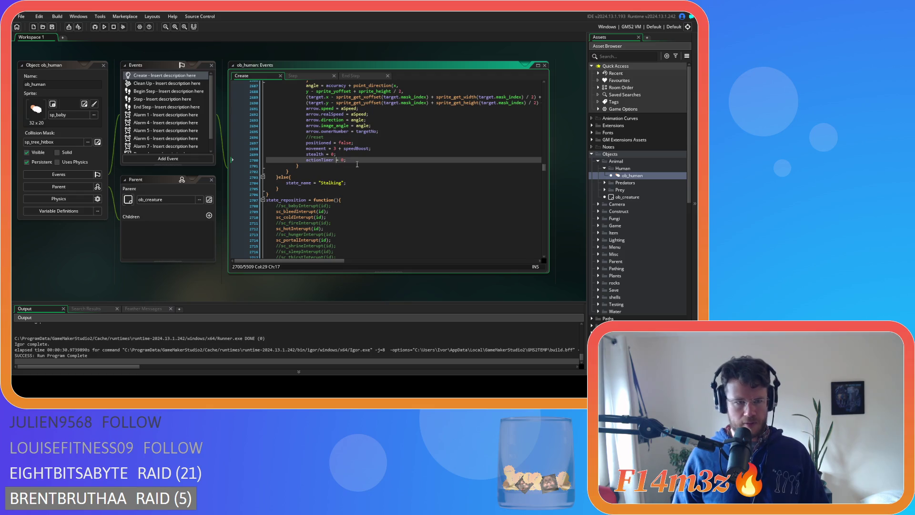
pyautogui.rightClick(82, 265)
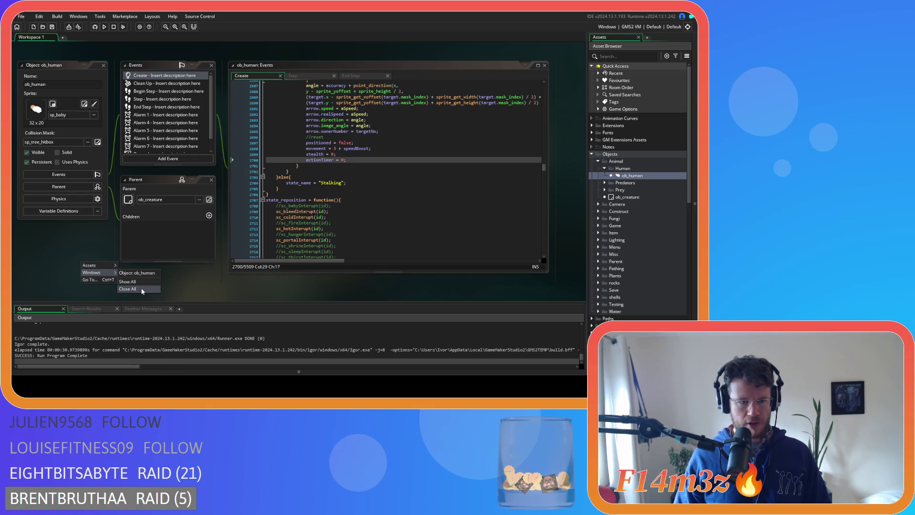
# - Close all editors, collapse the Human, Animal, Scripts and Objects folders, then build and run
pyautogui.click(141, 288)
pyautogui.click(605, 168)
pyautogui.click(598, 161)
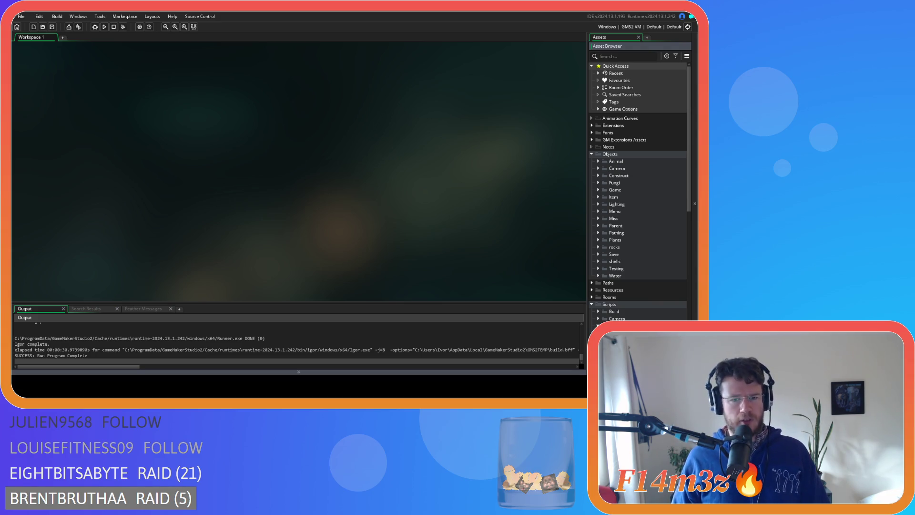
pyautogui.click(591, 304)
pyautogui.click(592, 154)
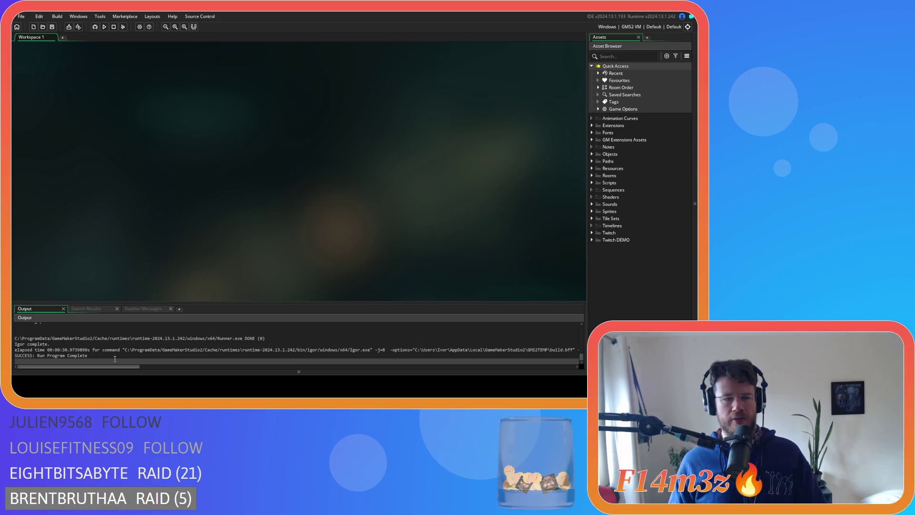
pyautogui.press('F5')
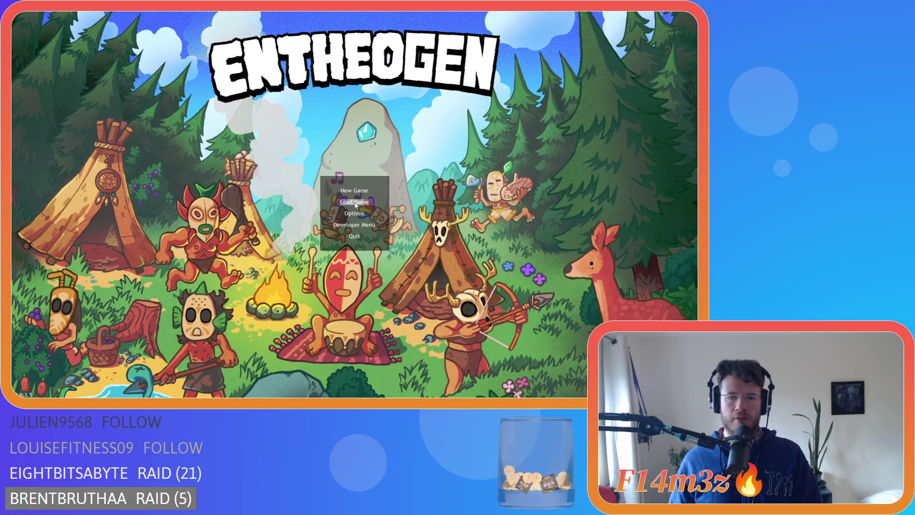
pyautogui.click(356, 205)
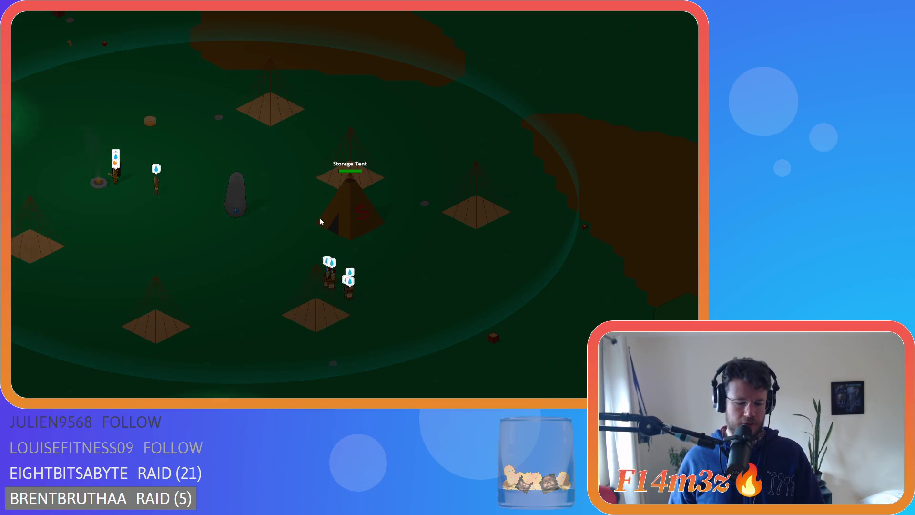
pyautogui.press('Escape')
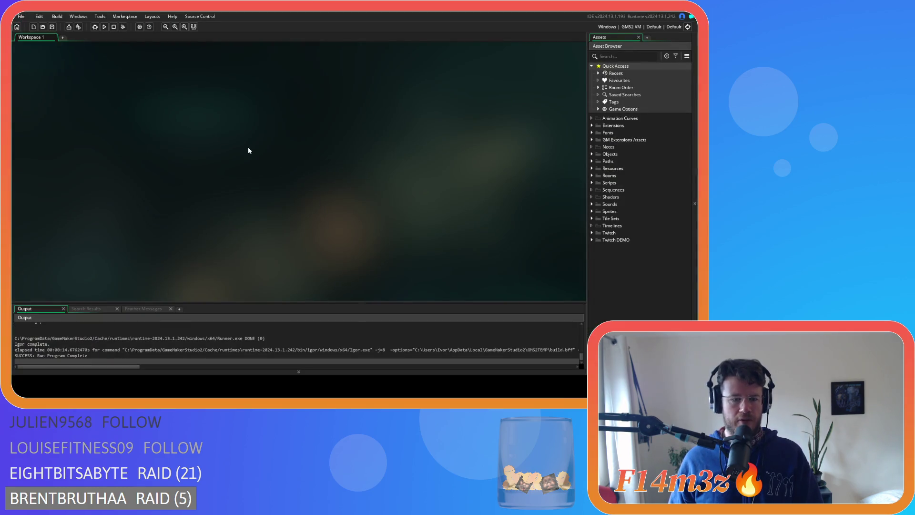
# - Rebuild and relaunch Entheogen with F5 to reach its title menu
pyautogui.press('F5')
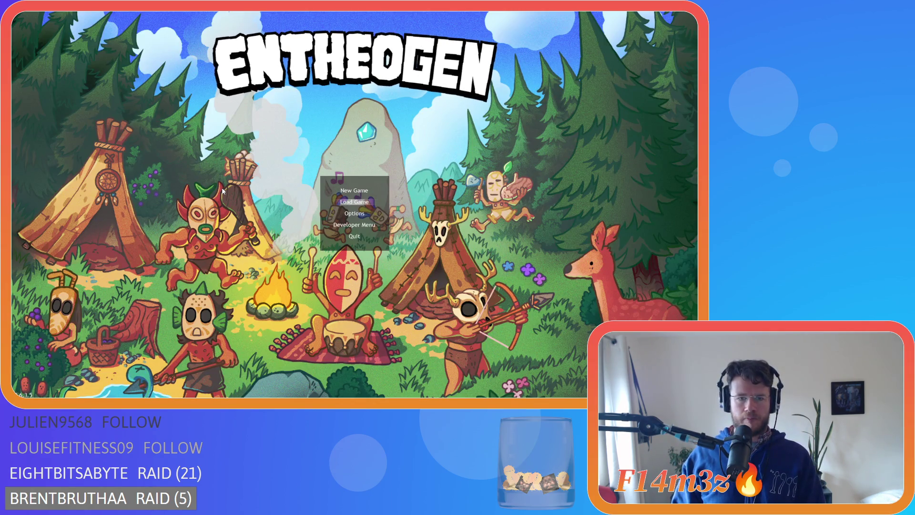
# - Quickload the saved camp and select a villager to show the Tribe window, population 24
pyautogui.press('Return')
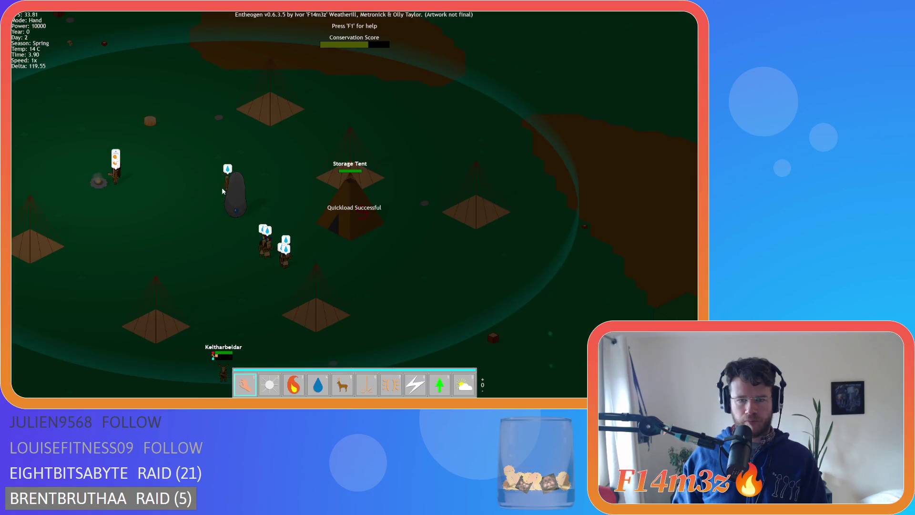
pyautogui.click(360, 232)
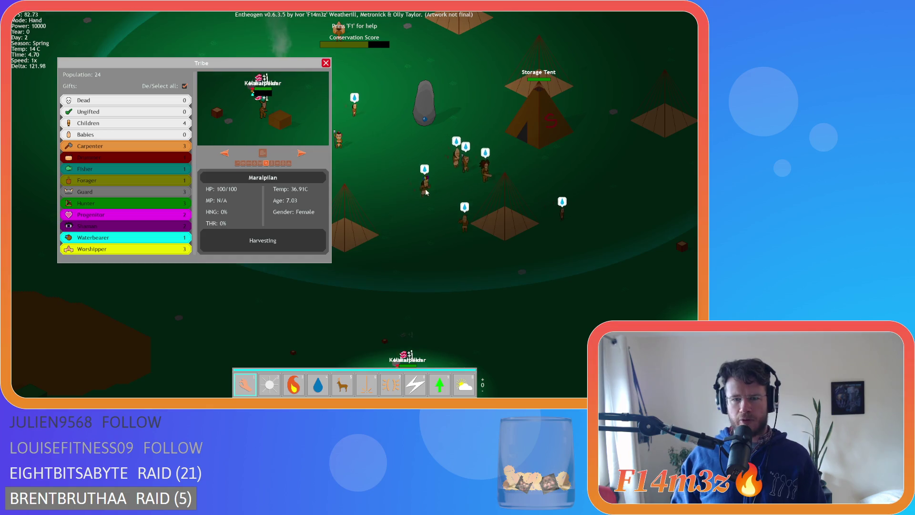
# - Carry a villager from the camp onto open grass, then close the Tribe window and quit
pyautogui.moveTo(336, 128)
pyautogui.mouseDown()
pyautogui.moveTo(281, 109)
pyautogui.moveTo(267, 119)
pyautogui.moveTo(263, 112)
pyautogui.moveTo(290, 122)
pyautogui.moveTo(235, 112)
pyautogui.moveTo(270, 124)
pyautogui.moveTo(274, 104)
pyautogui.moveTo(262, 101)
pyautogui.moveTo(272, 111)
pyautogui.moveTo(262, 109)
pyautogui.moveTo(258, 123)
pyautogui.moveTo(240, 120)
pyautogui.moveTo(248, 111)
pyautogui.moveTo(274, 126)
pyautogui.moveTo(210, 114)
pyautogui.moveTo(203, 123)
pyautogui.mouseUp()
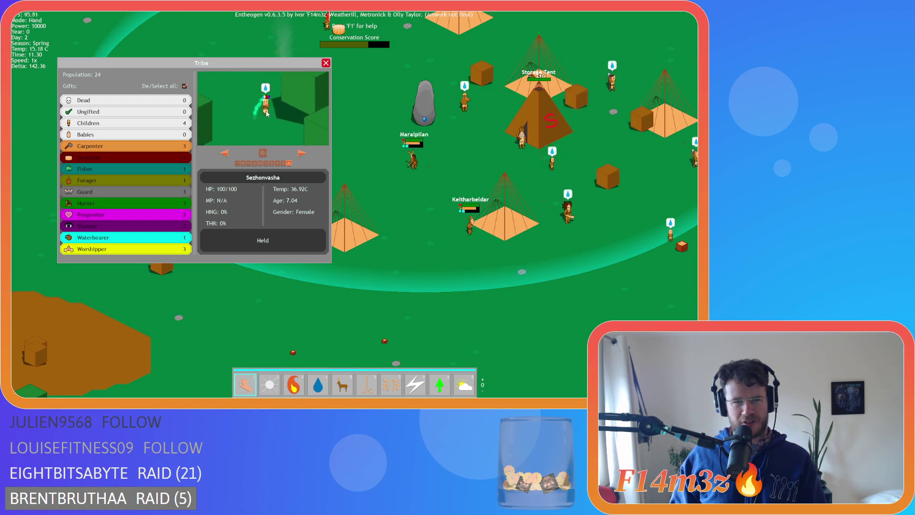
pyautogui.moveTo(275, 118)
pyautogui.mouseDown()
pyautogui.moveTo(335, 121)
pyautogui.moveTo(367, 143)
pyautogui.moveTo(361, 128)
pyautogui.mouseUp()
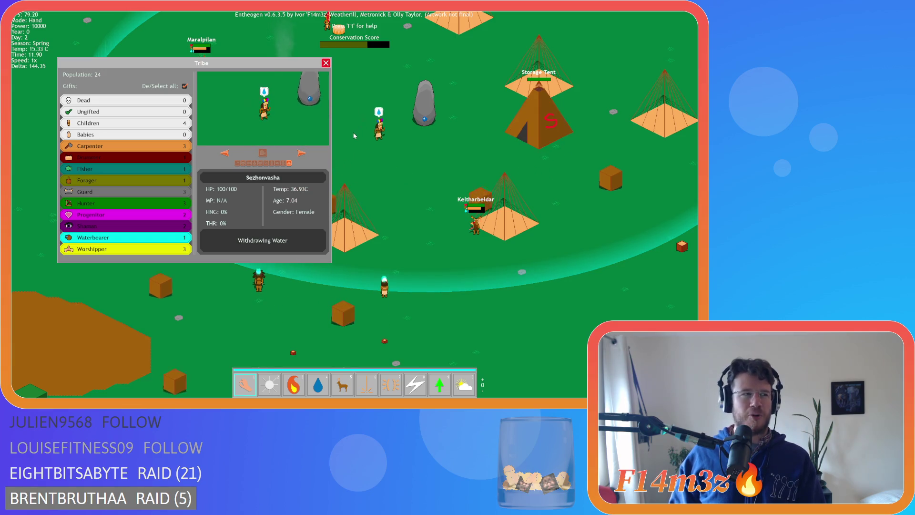
pyautogui.press('Escape')
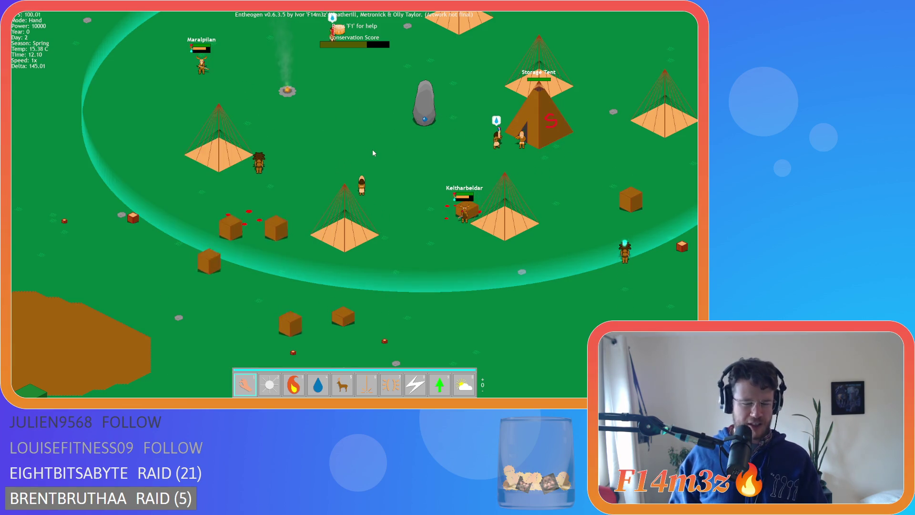
pyautogui.press('Escape')
pyautogui.press('Return')
pyautogui.press('Escape')
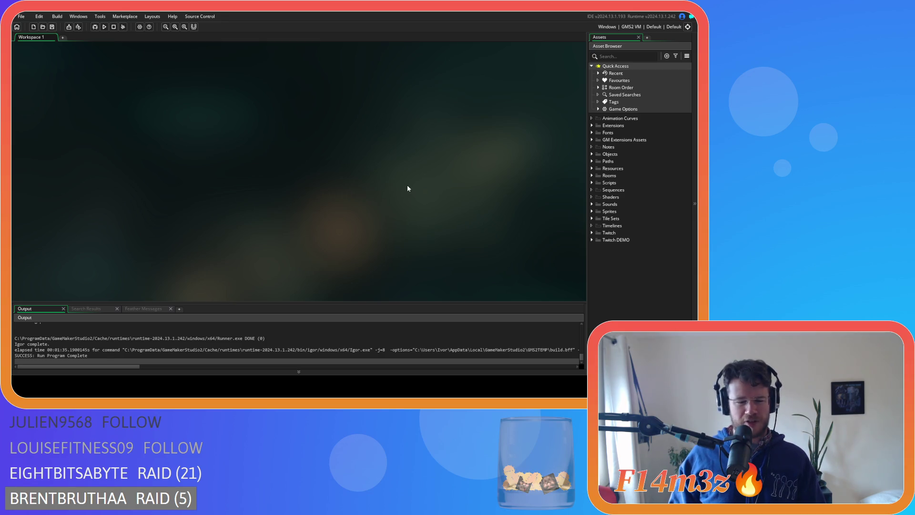
# - Open the ob_camera object from Objects > Camera in the Asset Browser
pyautogui.click(591, 154)
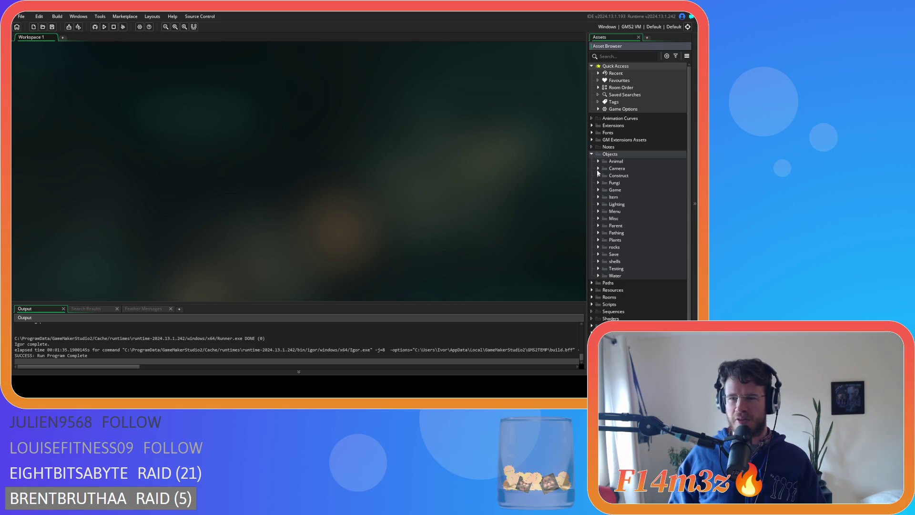
pyautogui.click(598, 168)
pyautogui.doubleClick(596, 176)
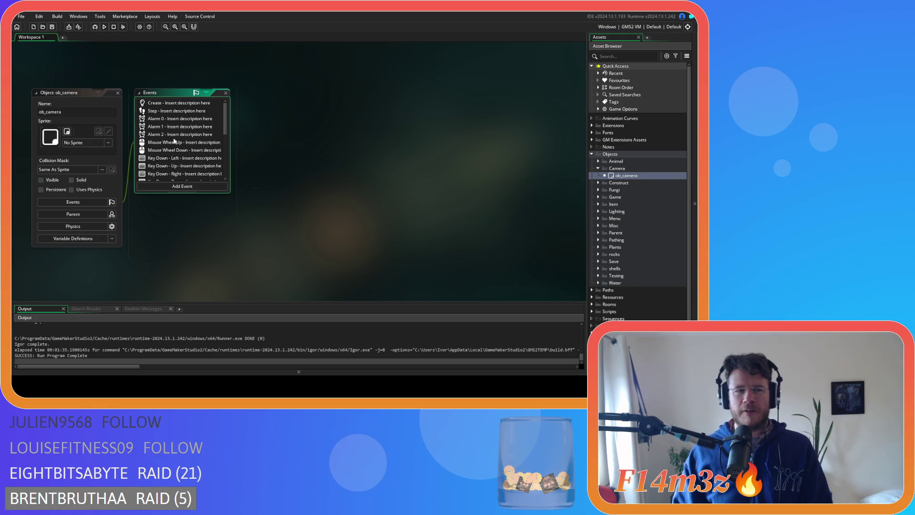
# - Open ob_camera's Step event and go to the followCamTarget check on line 64
pyautogui.doubleClick(163, 112)
pyautogui.scroll(-10, 432, 190)
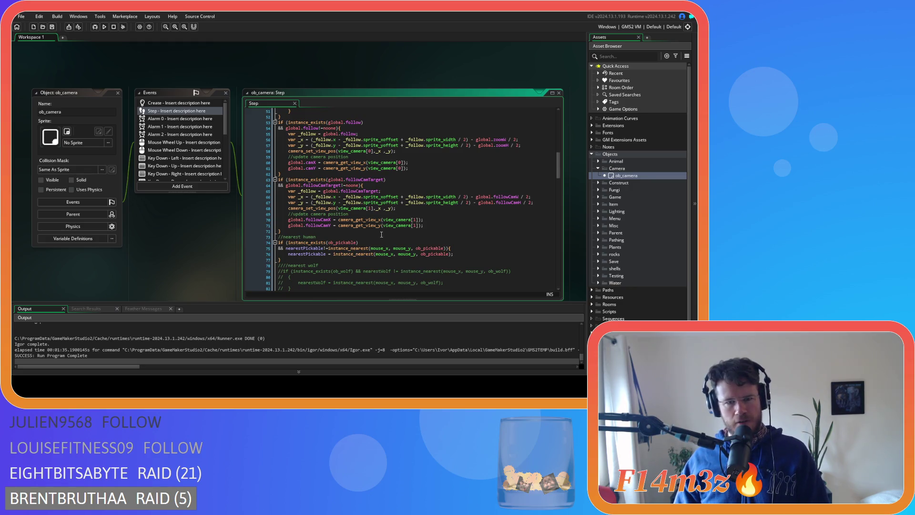
pyautogui.click(408, 189)
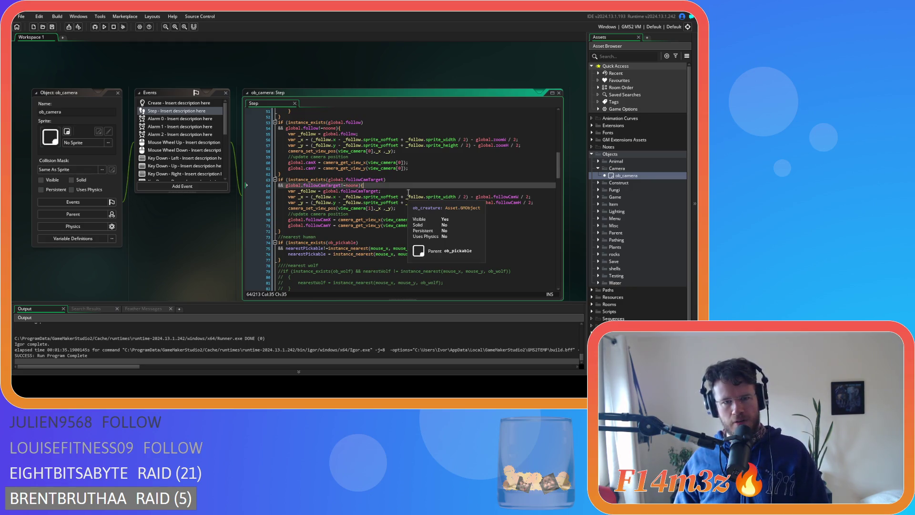
pyautogui.scroll(1, 414, 165)
pyautogui.scroll(-1, 416, 170)
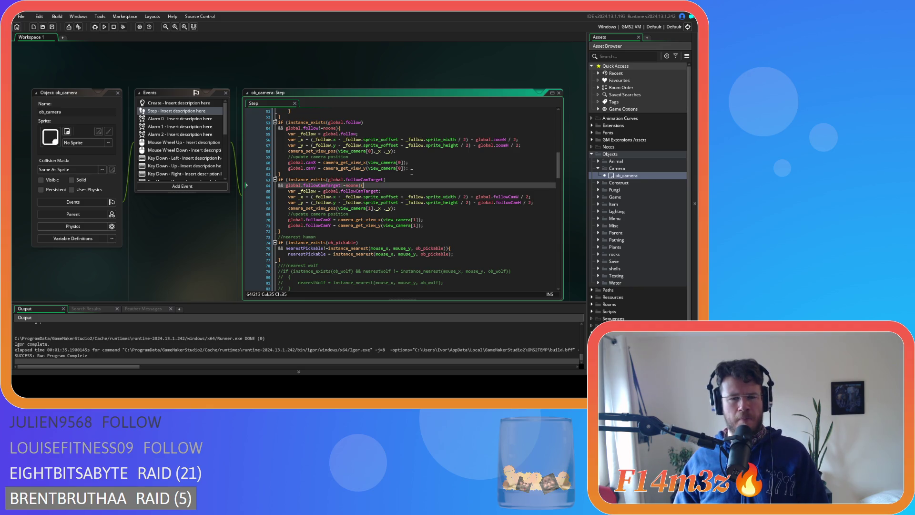
# - Select the global.tribe window condition lines, then return to the follow-target block near line 67
pyautogui.scroll(-9, 410, 176)
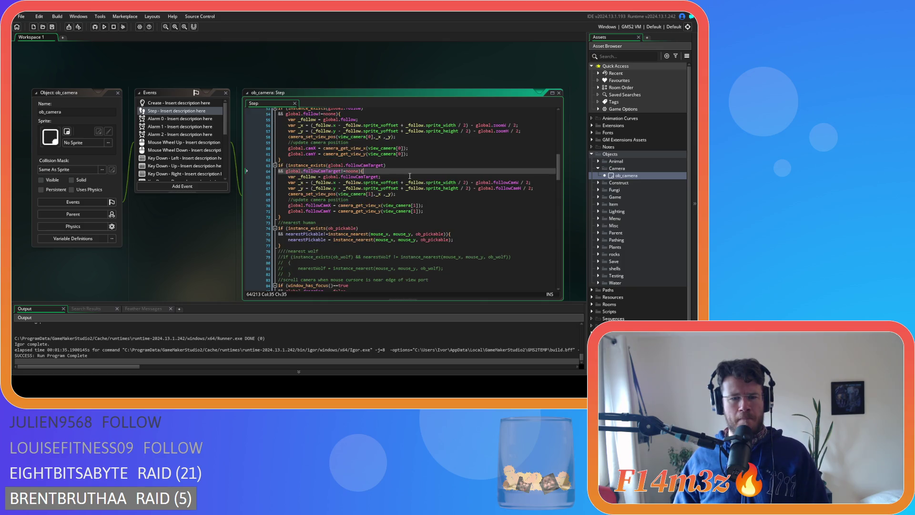
pyautogui.scroll(1, 409, 176)
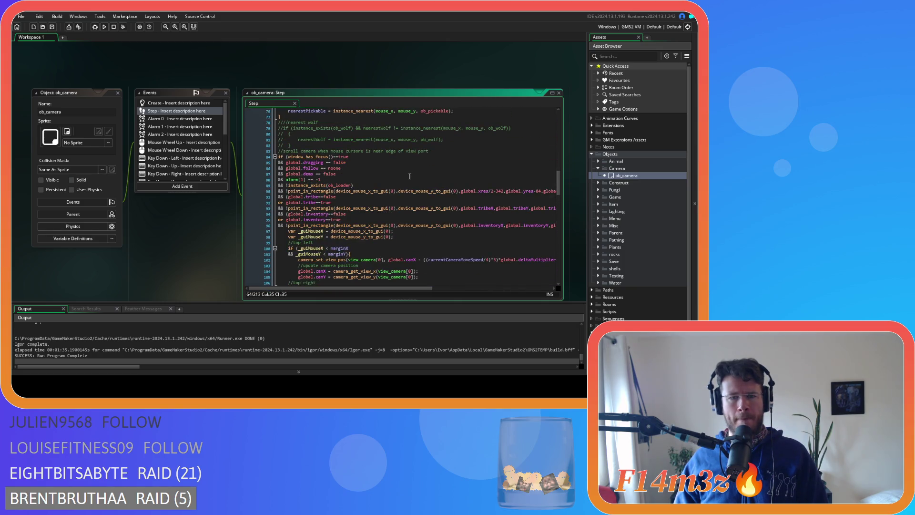
pyautogui.scroll(-2, 410, 176)
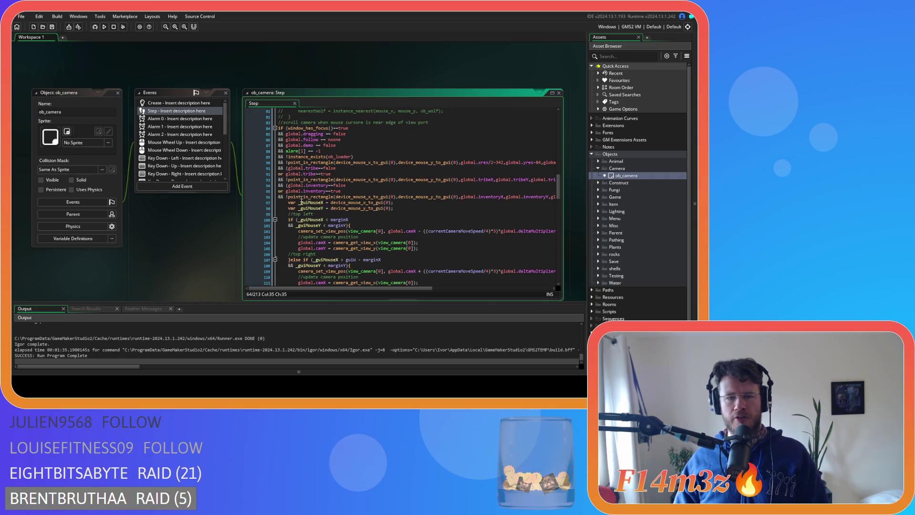
pyautogui.moveTo(315, 185)
pyautogui.mouseDown()
pyautogui.moveTo(333, 197)
pyautogui.moveTo(343, 180)
pyautogui.moveTo(362, 181)
pyautogui.mouseUp()
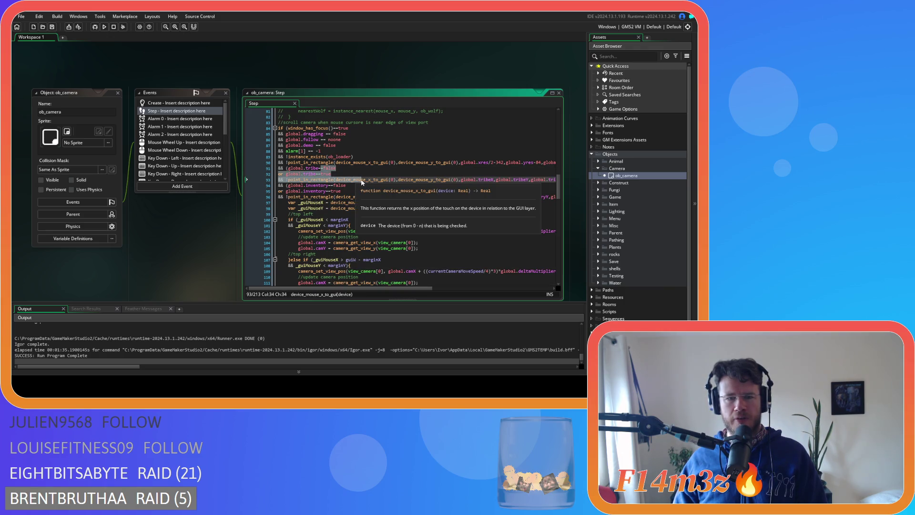
pyautogui.scroll(9, 372, 183)
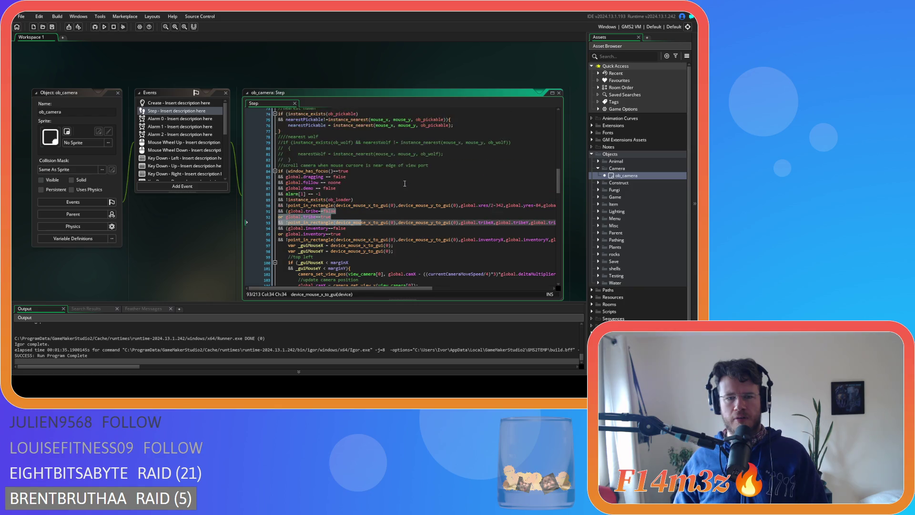
pyautogui.click(407, 188)
pyautogui.moveTo(333, 177); pyautogui.dragTo(361, 189)
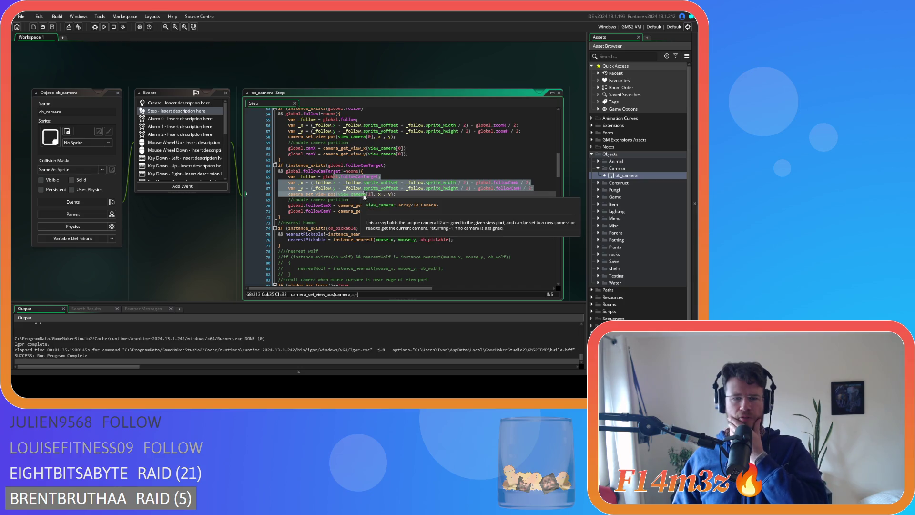
pyautogui.click(422, 211)
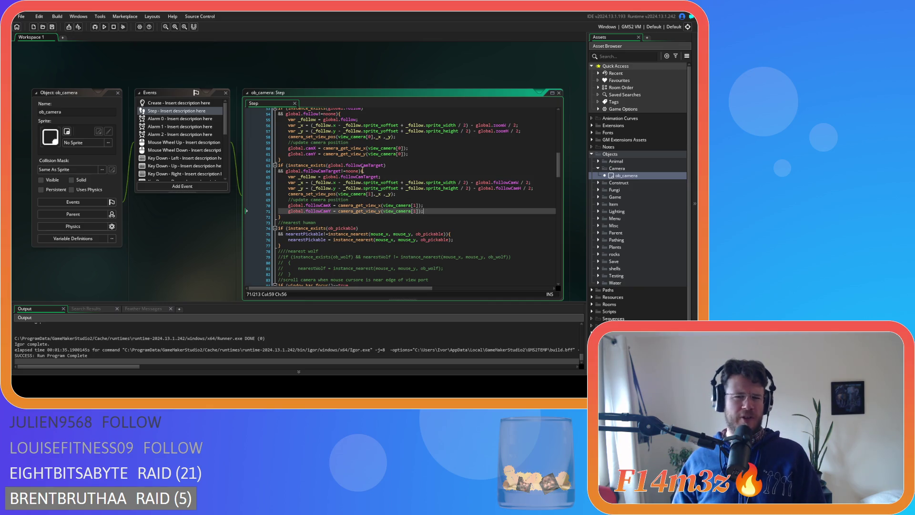
pyautogui.click(357, 171)
pyautogui.click(357, 193)
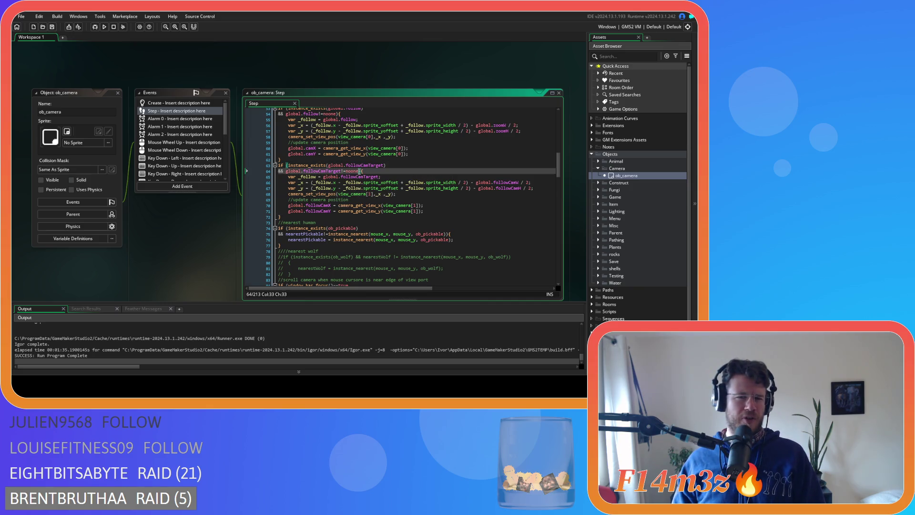
pyautogui.moveTo(297, 182)
pyautogui.mouseDown()
pyautogui.moveTo(334, 214)
pyautogui.moveTo(306, 211)
pyautogui.mouseUp()
pyautogui.click(406, 211)
pyautogui.scroll(-3, 376, 233)
pyautogui.scroll(-3, 376, 233)
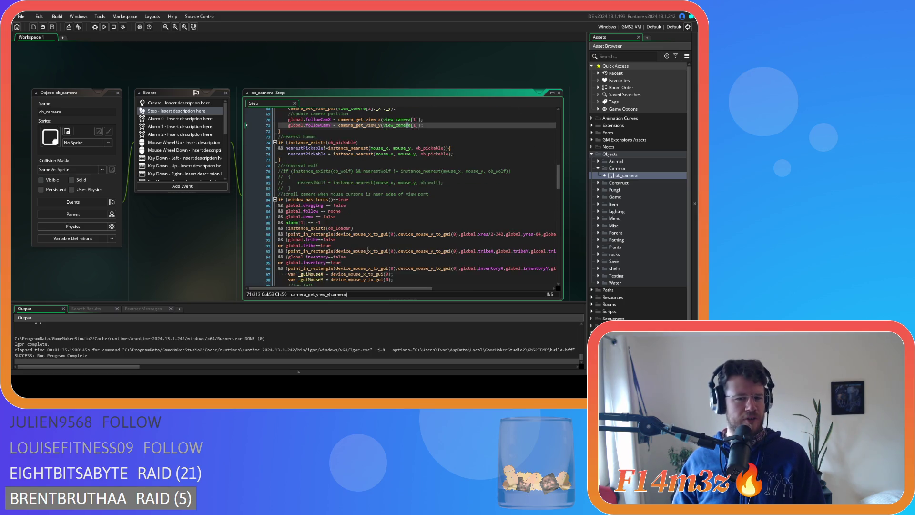
pyautogui.click(287, 257)
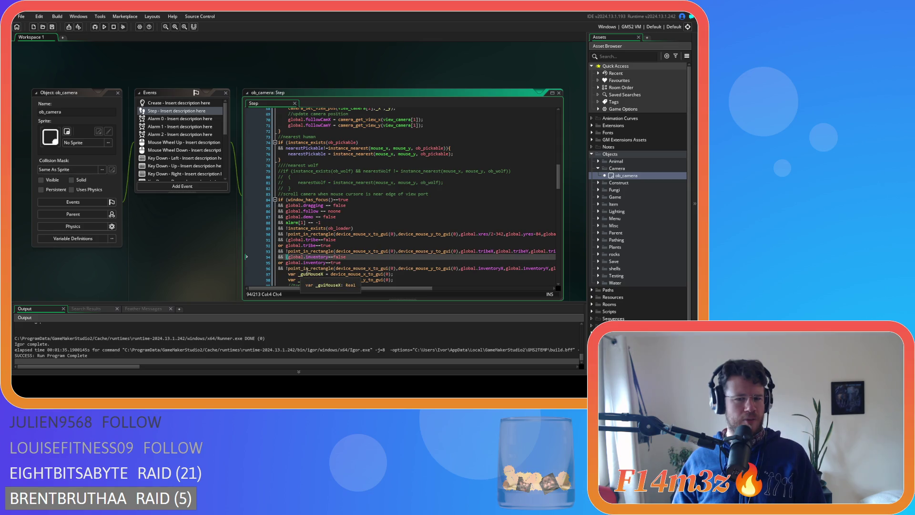
pyautogui.hscroll(3, 368, 288)
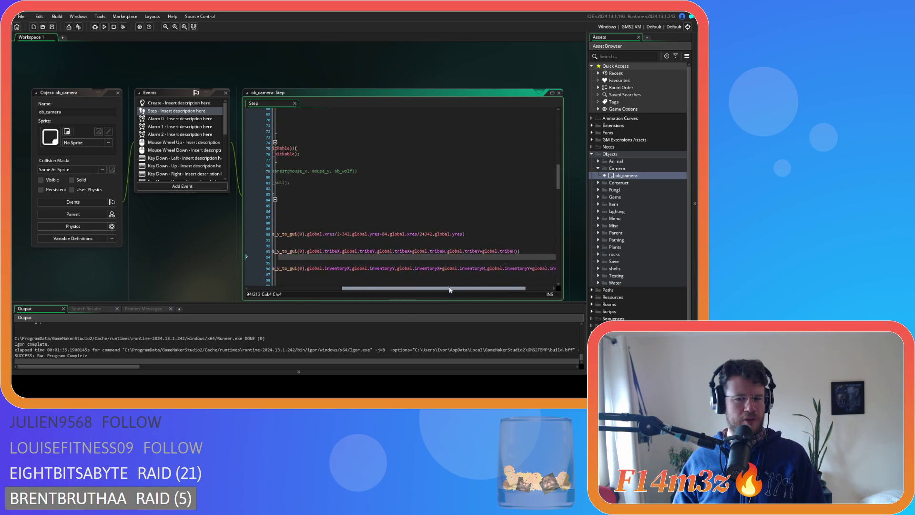
pyautogui.hscroll(-5, 354, 286)
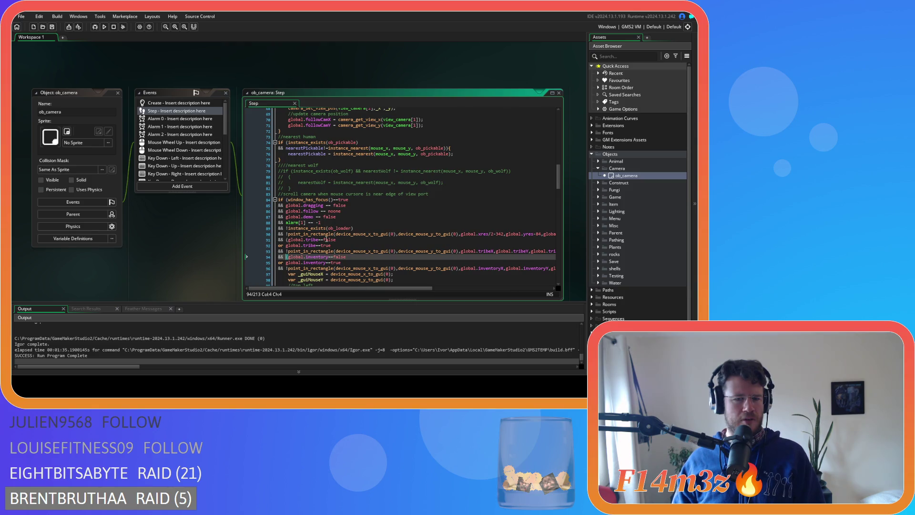
pyautogui.hscroll(5, 393, 288)
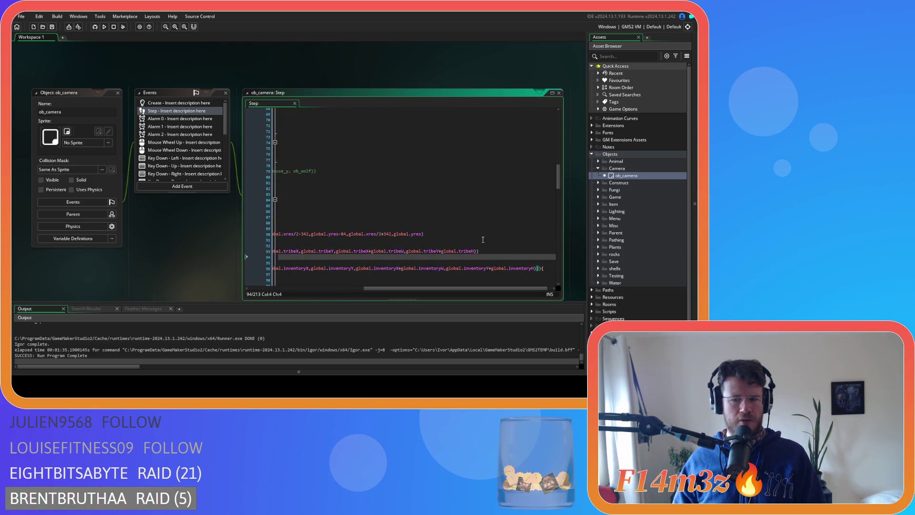
pyautogui.click(481, 251)
pyautogui.hscroll(-5, 493, 282)
pyautogui.hscroll(5, 489, 251)
pyautogui.moveTo(488, 251); pyautogui.dragTo(261, 239)
pyautogui.hotkey('ctrl', 'c')
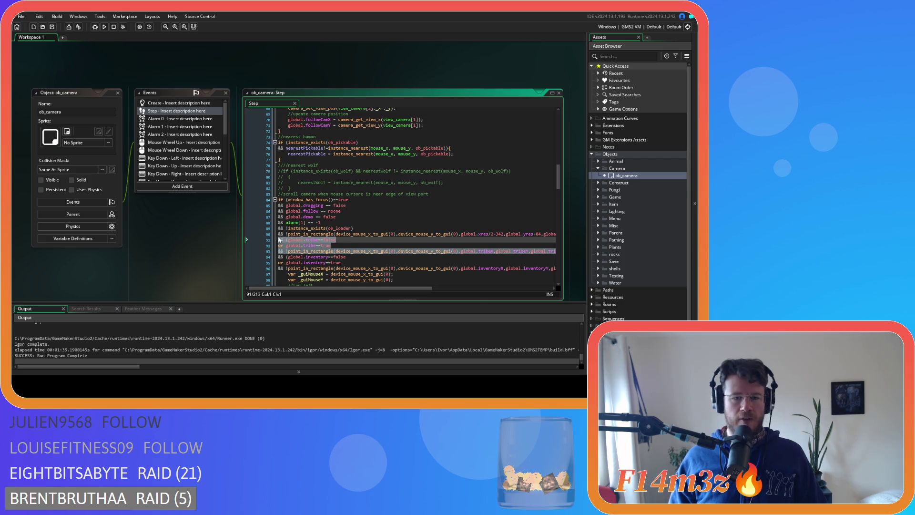
pyautogui.scroll(5, 355, 236)
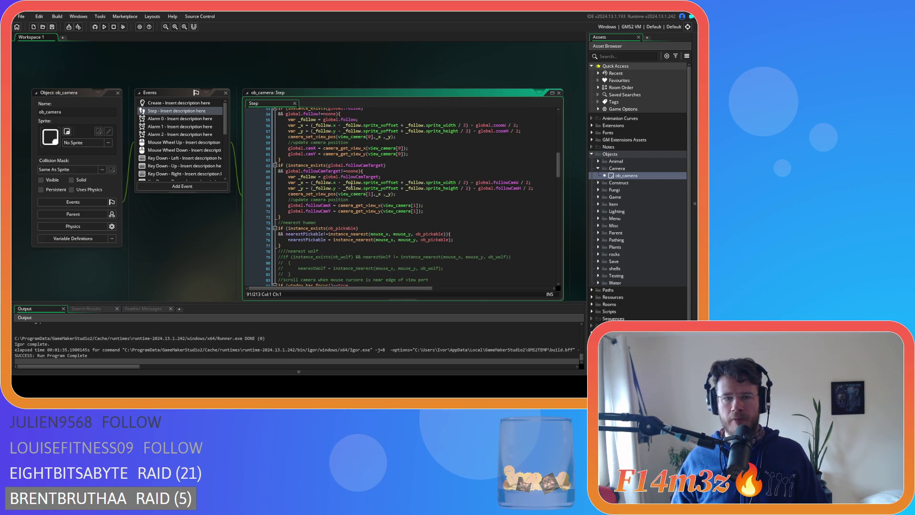
pyautogui.click(358, 170)
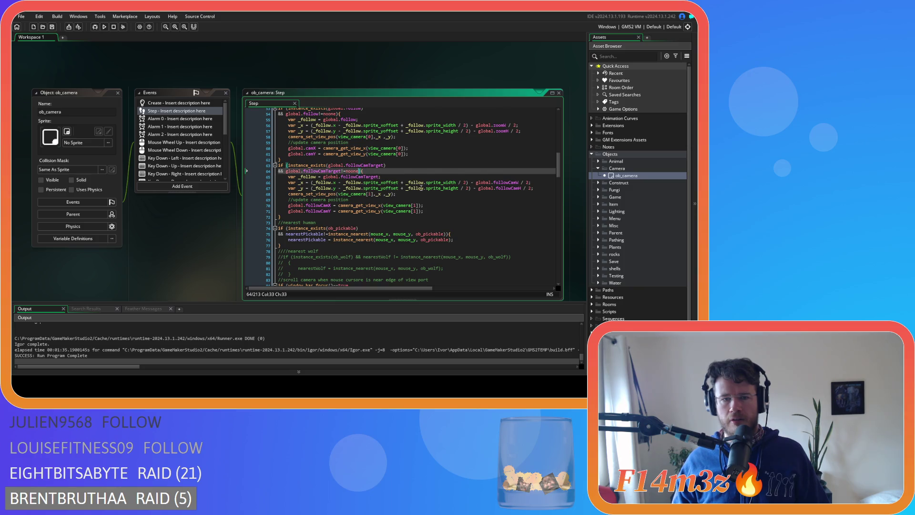
pyautogui.scroll(1, 421, 188)
pyautogui.moveTo(437, 204)
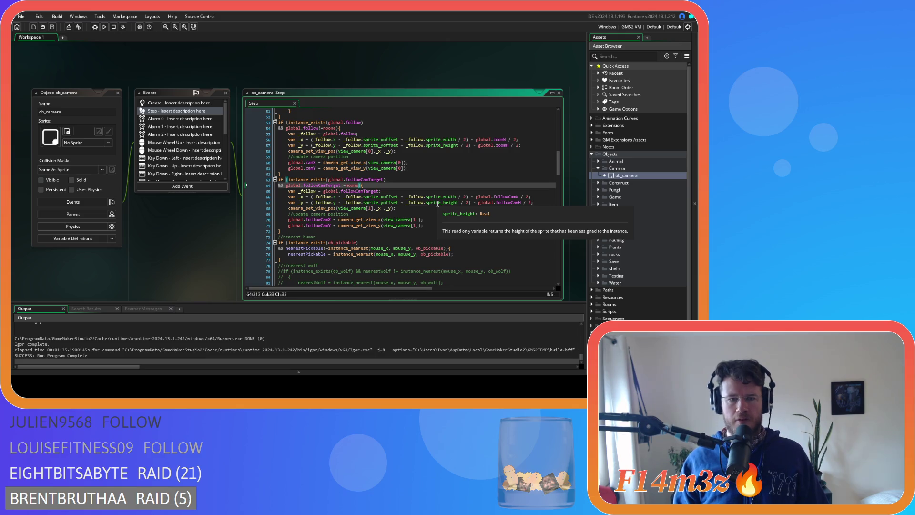
pyautogui.hotkey('ctrl', 'v')
# - Save the Step code with the tribe conditions on the followCamTarget check and run the game with F5
pyautogui.moveTo(344, 290); pyautogui.dragTo(302, 290)
pyautogui.click(338, 197)
pyautogui.hotkey('ctrl', 's')
pyautogui.moveTo(344, 200)
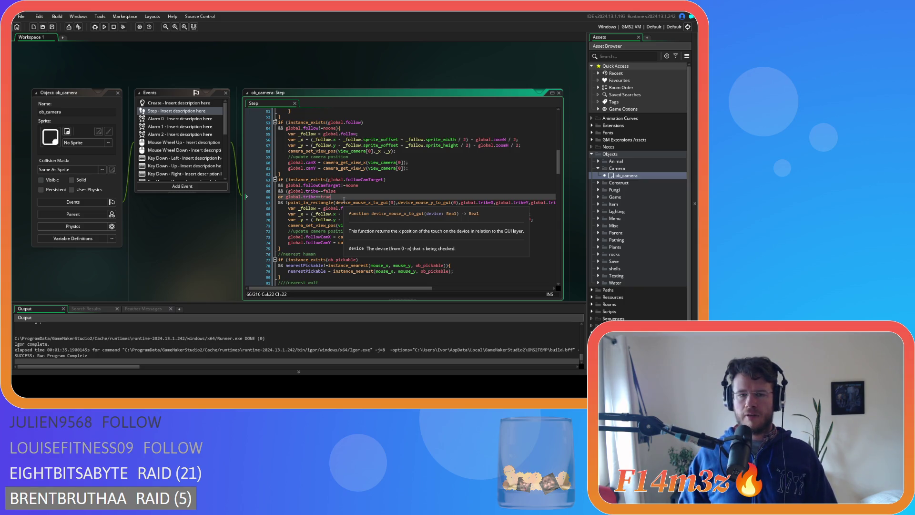
pyautogui.press('F5')
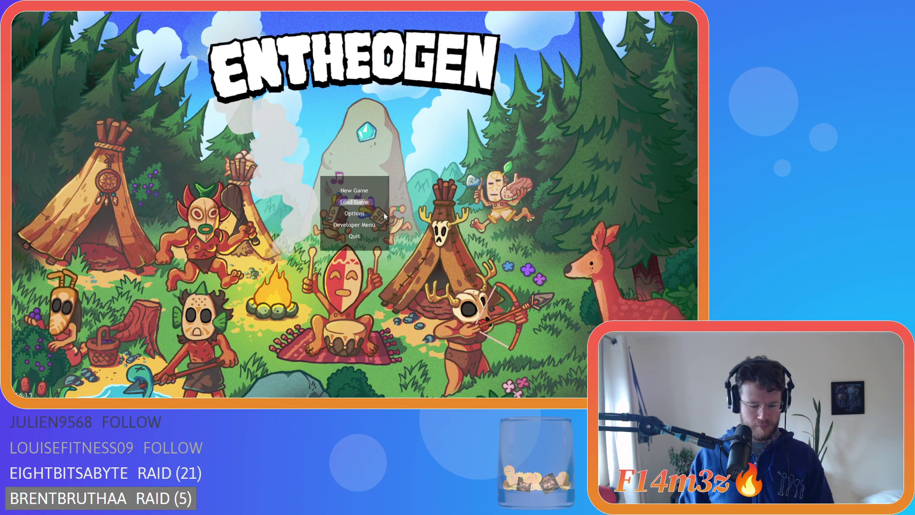
# - Load the saved game, open the Tribe window, then pick up and drop villagers while panning the map
pyautogui.press('Return')
pyautogui.click(289, 267)
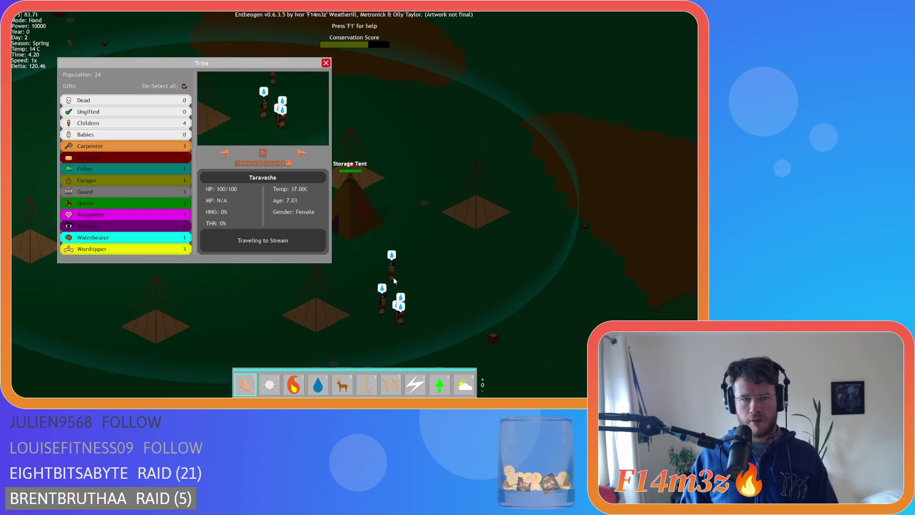
pyautogui.moveTo(403, 271)
pyautogui.mouseDown()
pyautogui.moveTo(352, 177)
pyautogui.moveTo(298, 120)
pyautogui.moveTo(266, 109)
pyautogui.moveTo(381, 127)
pyautogui.moveTo(286, 117)
pyautogui.moveTo(320, 105)
pyautogui.moveTo(304, 104)
pyautogui.moveTo(307, 130)
pyautogui.moveTo(289, 119)
pyautogui.moveTo(345, 122)
pyautogui.moveTo(308, 123)
pyautogui.moveTo(323, 131)
pyautogui.moveTo(302, 125)
pyautogui.moveTo(385, 133)
pyautogui.moveTo(255, 129)
pyautogui.moveTo(376, 143)
pyautogui.moveTo(357, 143)
pyautogui.moveTo(361, 149)
pyautogui.moveTo(377, 146)
pyautogui.moveTo(328, 138)
pyautogui.moveTo(270, 108)
pyautogui.moveTo(221, 110)
pyautogui.moveTo(335, 123)
pyautogui.moveTo(268, 122)
pyautogui.moveTo(368, 120)
pyautogui.moveTo(348, 104)
pyautogui.mouseUp()
pyautogui.press('Left')
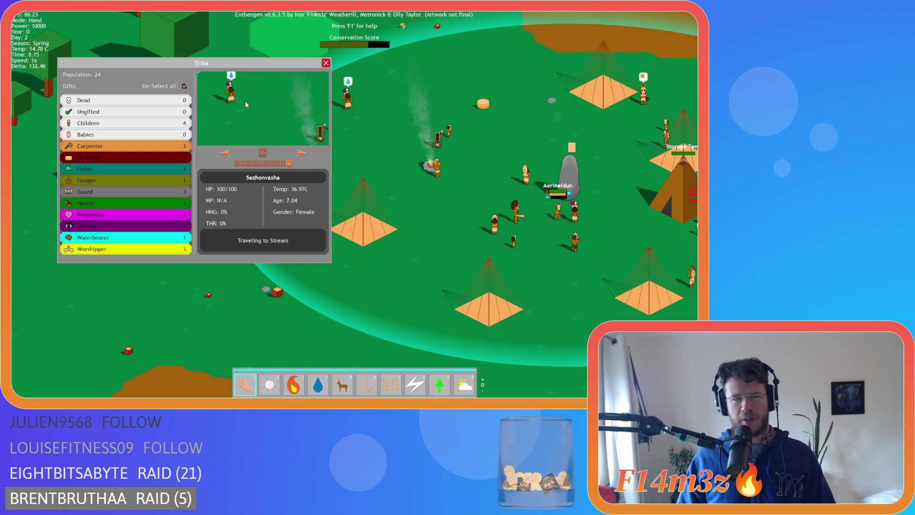
pyautogui.press('w')
pyautogui.press('a')
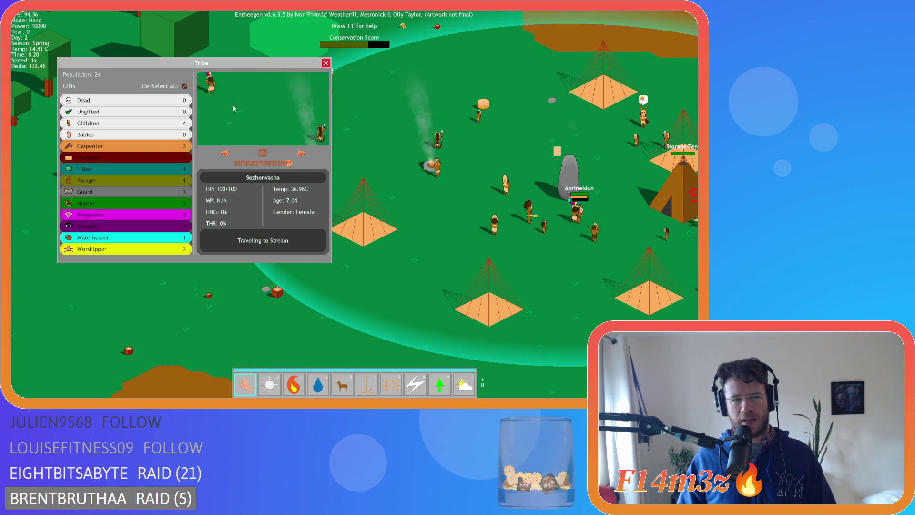
pyautogui.moveTo(236, 95)
pyautogui.mouseDown()
pyautogui.moveTo(437, 212)
pyautogui.moveTo(424, 148)
pyautogui.moveTo(365, 119)
pyautogui.moveTo(275, 118)
pyautogui.moveTo(368, 116)
pyautogui.mouseUp()
pyautogui.press('w')
pyautogui.press('a')
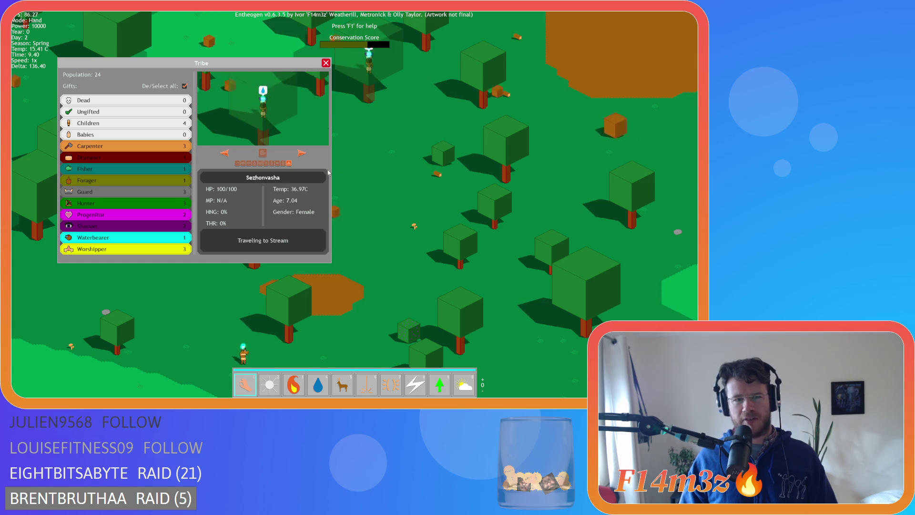
# - Pan to the stream, quit the game with Escape and Y, and undo the pasted tribe lines
pyautogui.scroll(2, 288, 191)
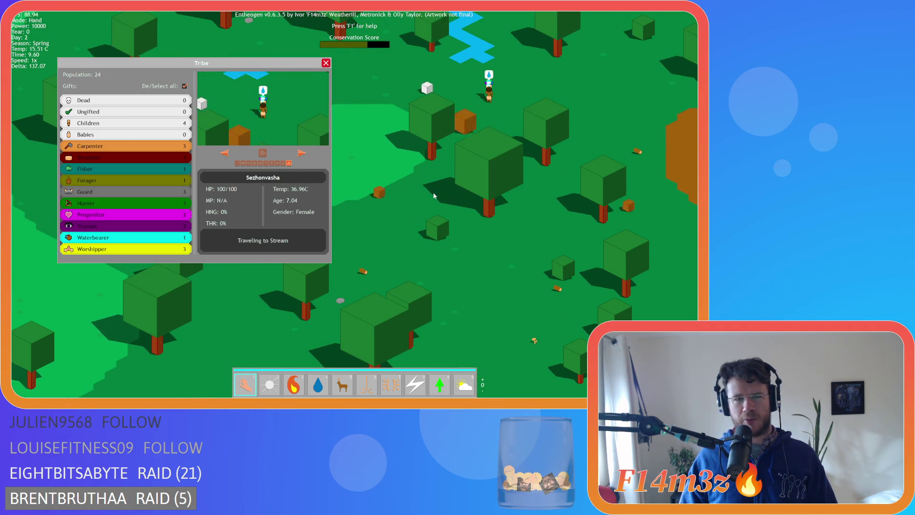
pyautogui.press('Up')
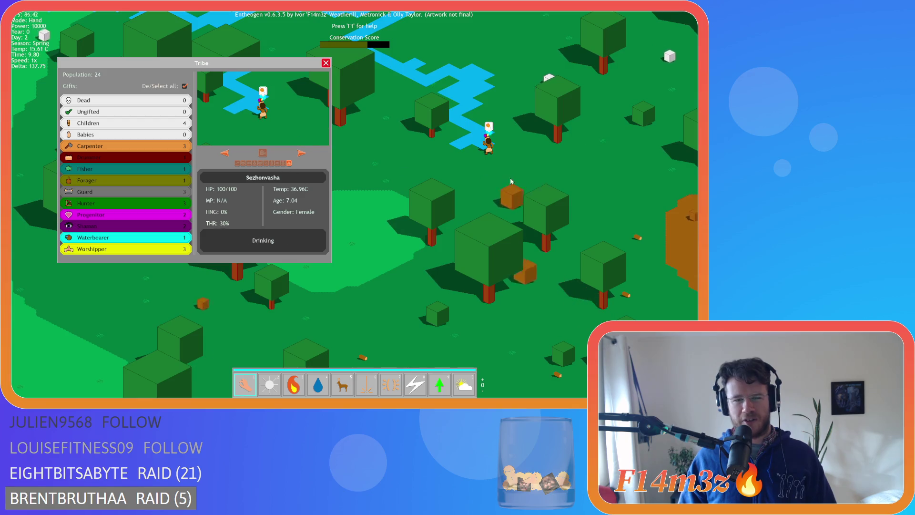
pyautogui.scroll(2, 518, 170)
pyautogui.press('Escape')
pyautogui.press('Escape')
pyautogui.press('y')
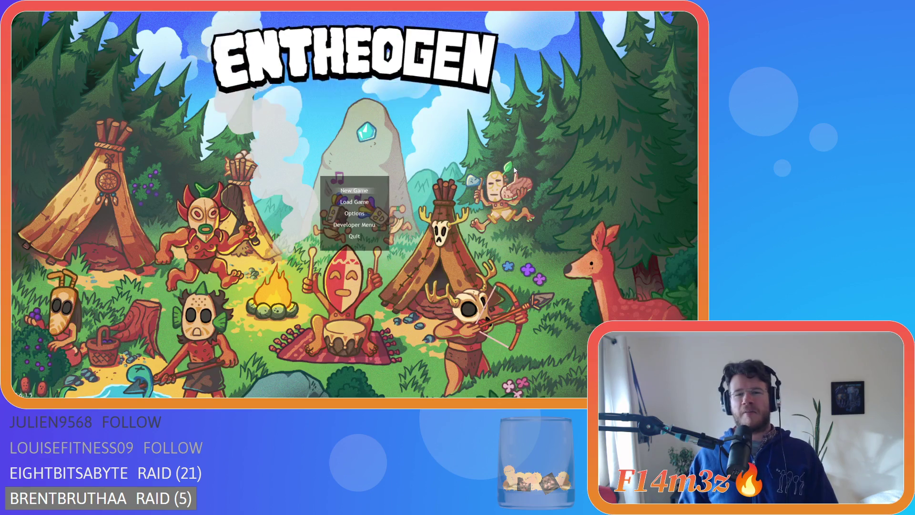
pyautogui.hotkey('ctrl', 'z')
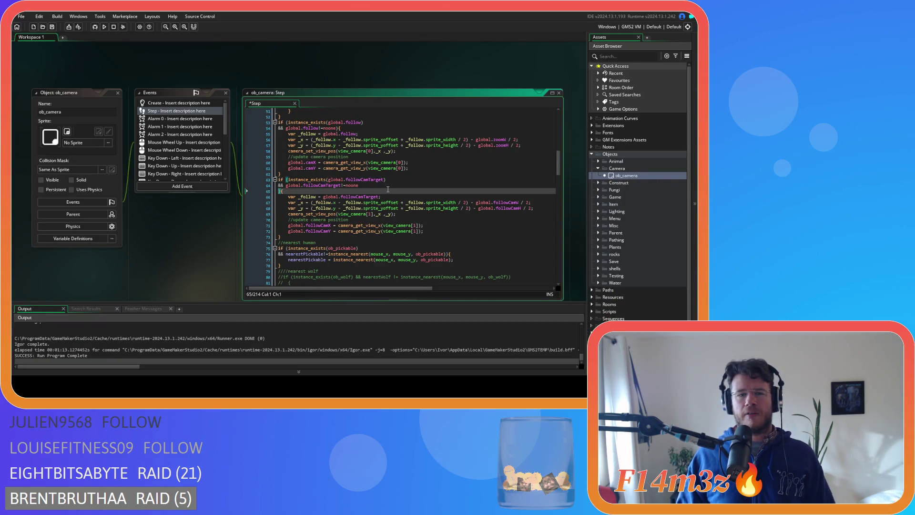
# - Undo once more so the check reads instance_exists(global.followCamTarget) && global.followCamTarget!=noone again
pyautogui.hotkey('ctrl', 'z')
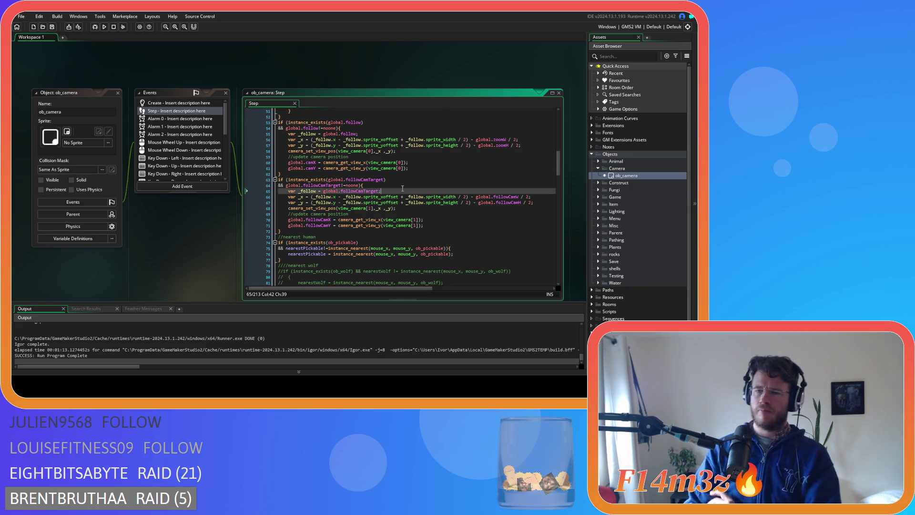
# - Open the sc_drop script from Scripts > Game in the Asset Browser
pyautogui.scroll(-1, 615, 262)
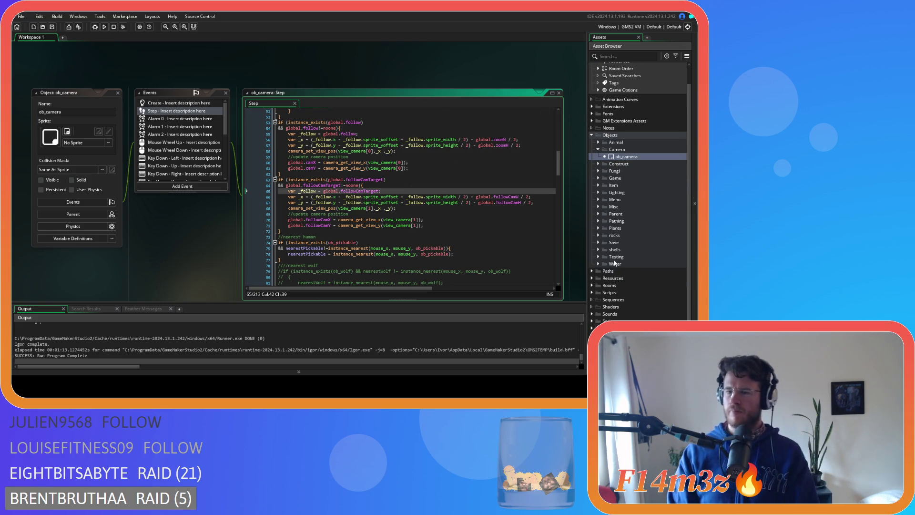
pyautogui.click(597, 292)
pyautogui.scroll(-3, 610, 299)
pyautogui.click(598, 311)
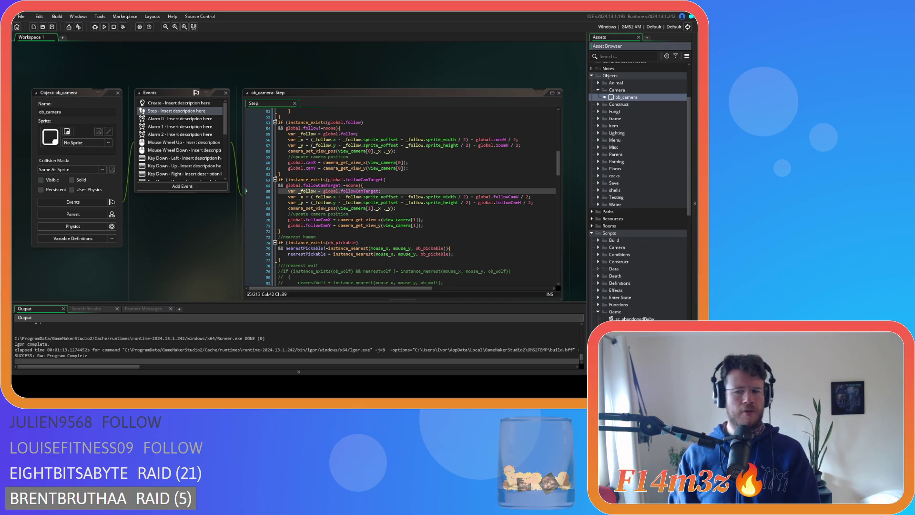
pyautogui.scroll(-2, 624, 286)
pyautogui.doubleClick(623, 311)
# - Scroll through sc_drop's code, then close all editor windows with Windows > Close All
pyautogui.scroll(-8, 73, 198)
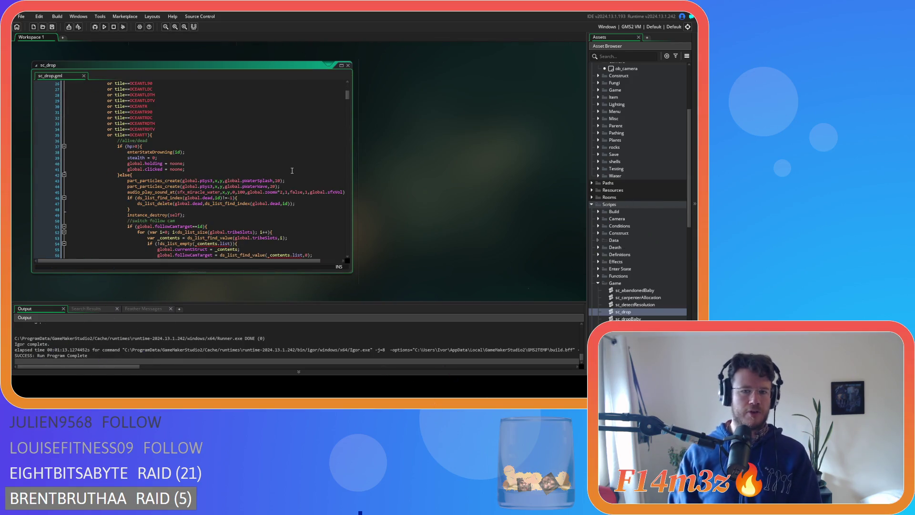
pyautogui.scroll(-2, 292, 170)
pyautogui.scroll(-2, 310, 149)
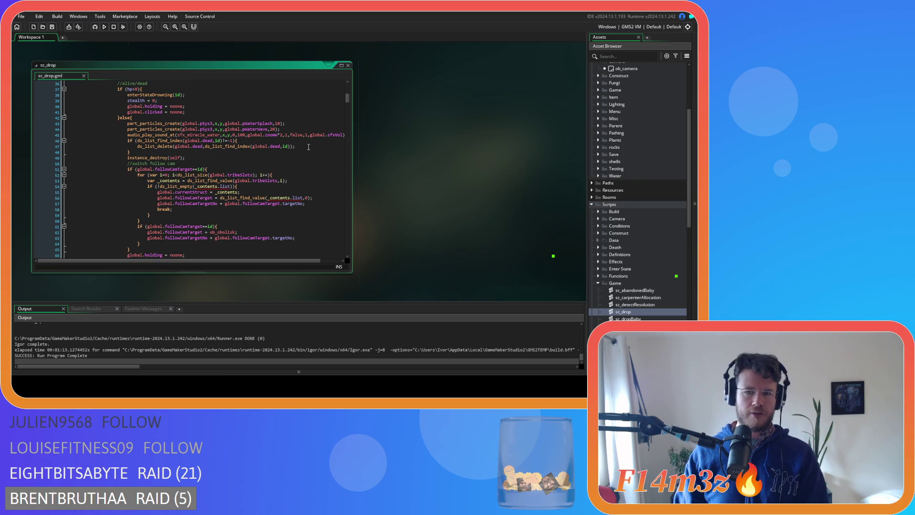
pyautogui.scroll(1, 297, 149)
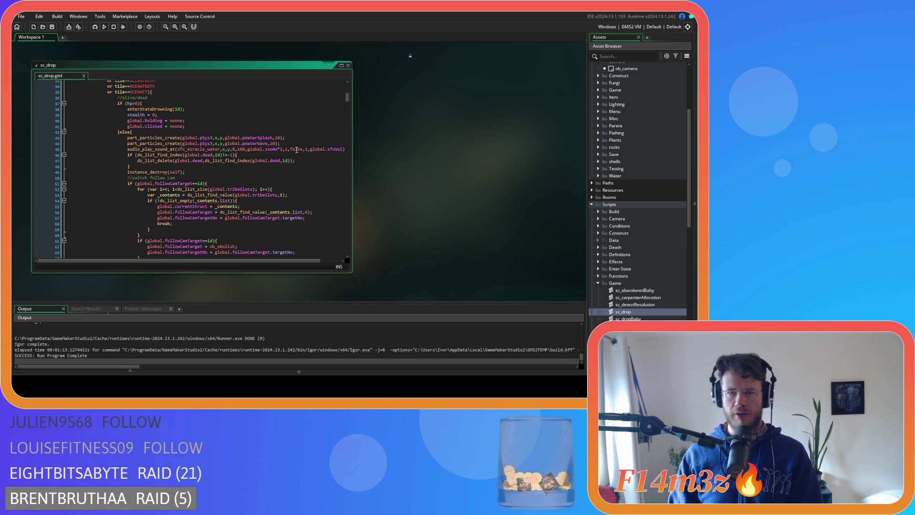
pyautogui.rightClick(399, 105)
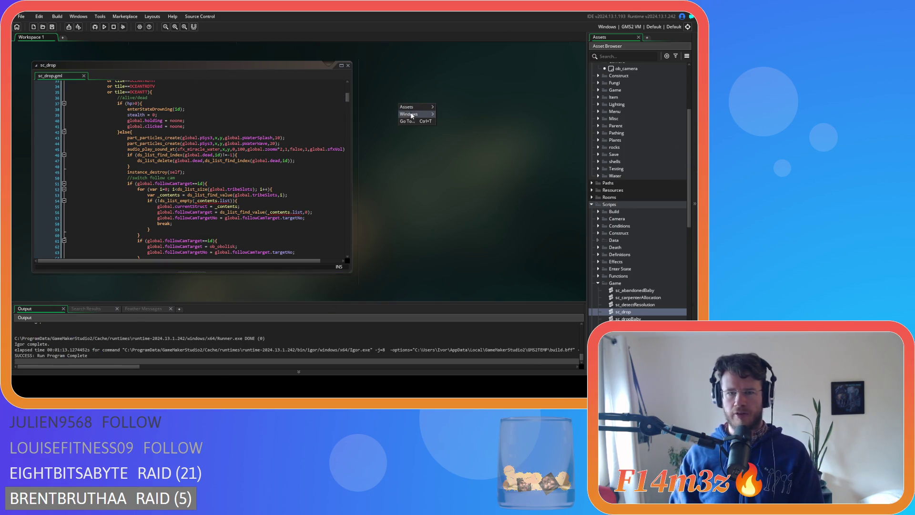
pyautogui.click(454, 138)
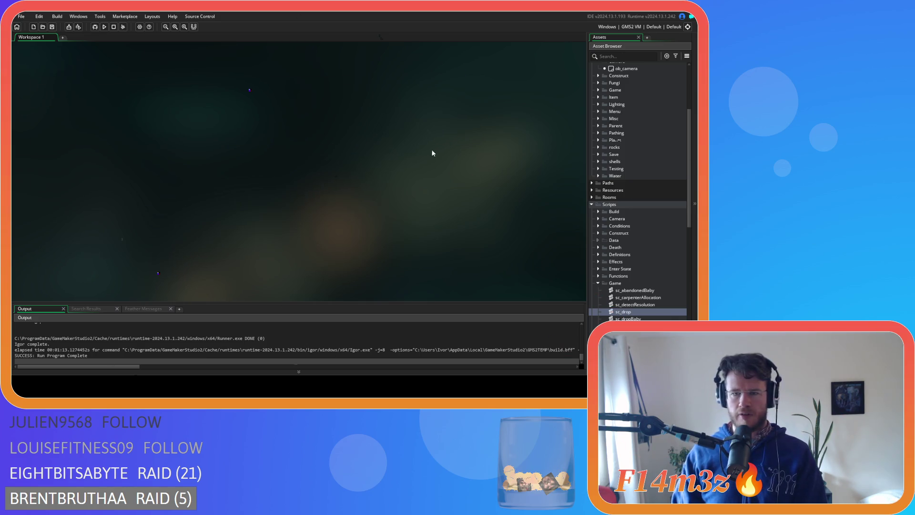